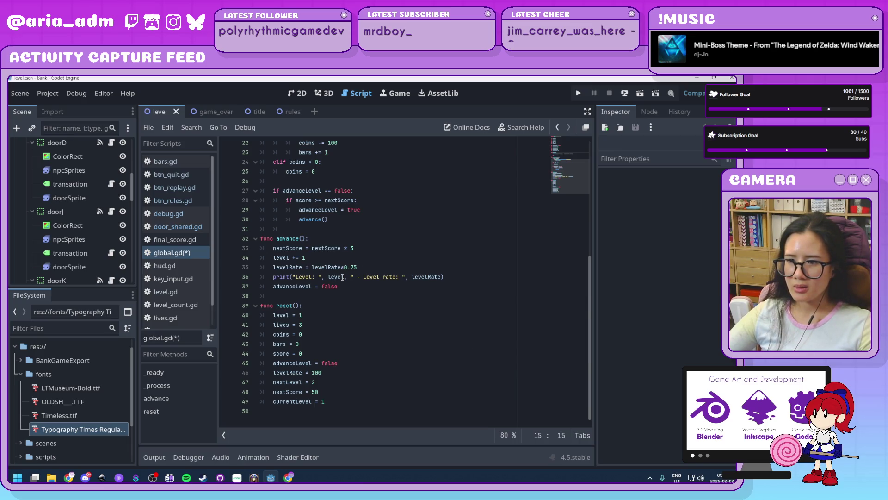
# Review the nextScore and currentLevel reset values and the 0.75 level-rate increment, leaving them unchanged.
pyautogui.click(343, 393)
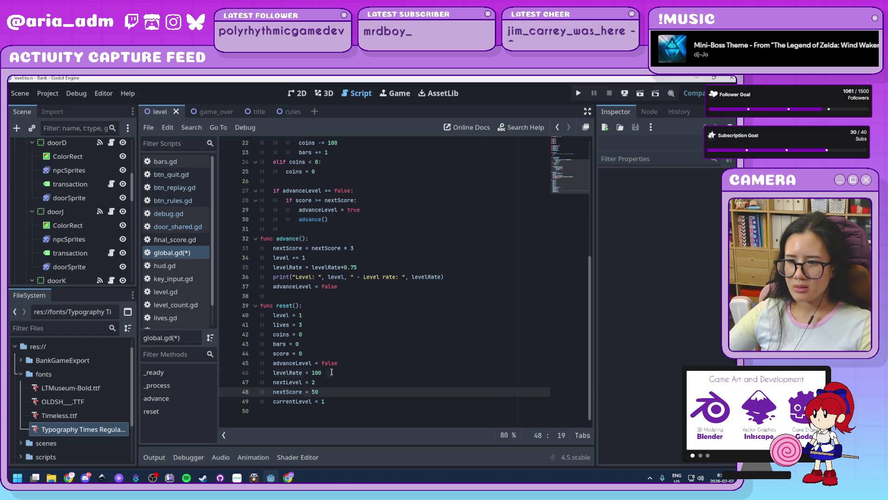
pyautogui.click(336, 402)
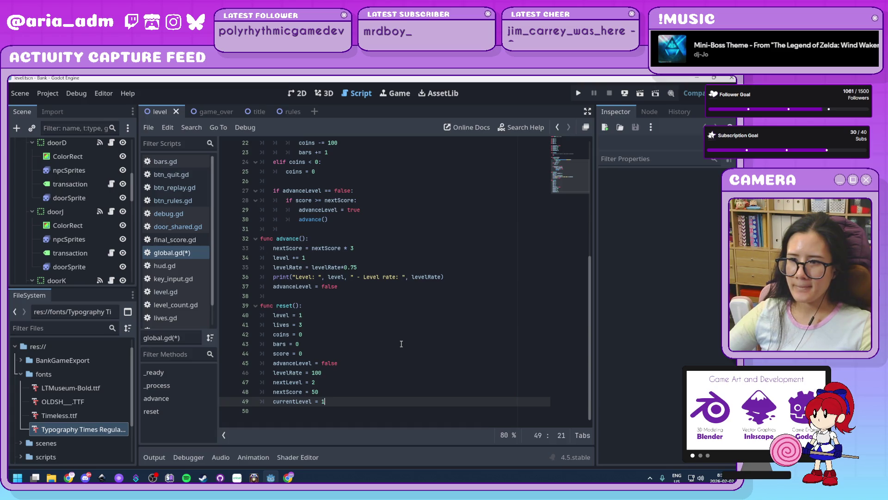
pyautogui.scroll(1, 401, 344)
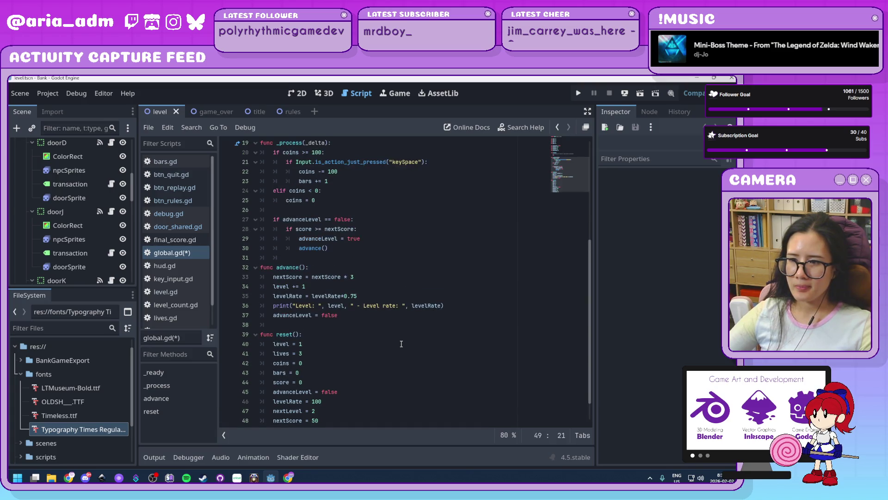
pyautogui.doubleClick(355, 296)
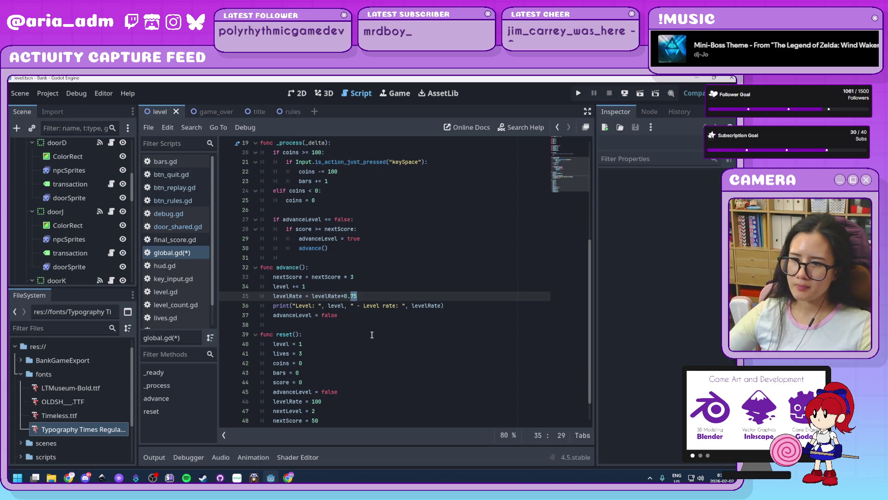
pyautogui.click(358, 317)
pyautogui.scroll(-1, 358, 317)
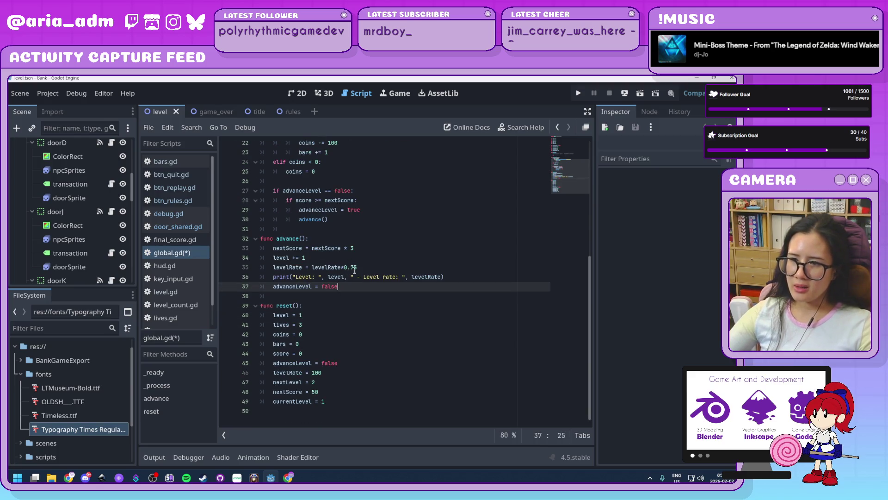
pyautogui.scroll(4, 355, 274)
pyautogui.scroll(3, 355, 274)
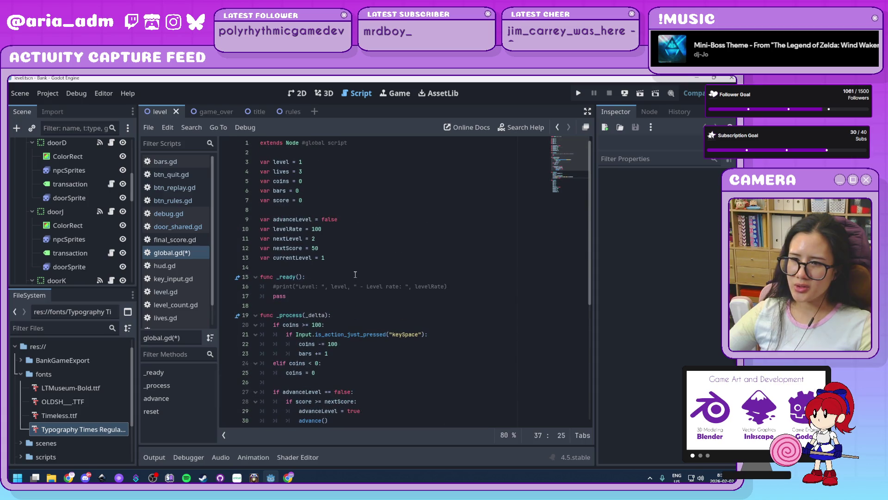
pyautogui.scroll(-5, 355, 274)
pyautogui.scroll(-3, 355, 274)
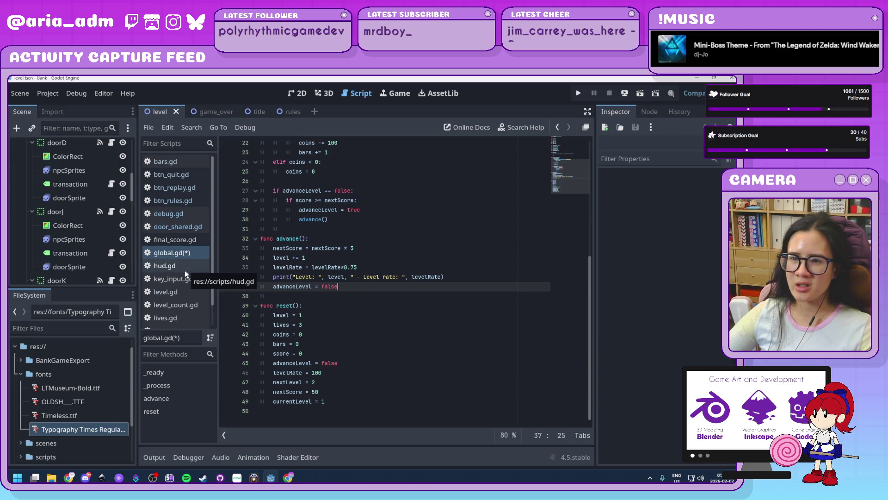
pyautogui.scroll(-1, 185, 273)
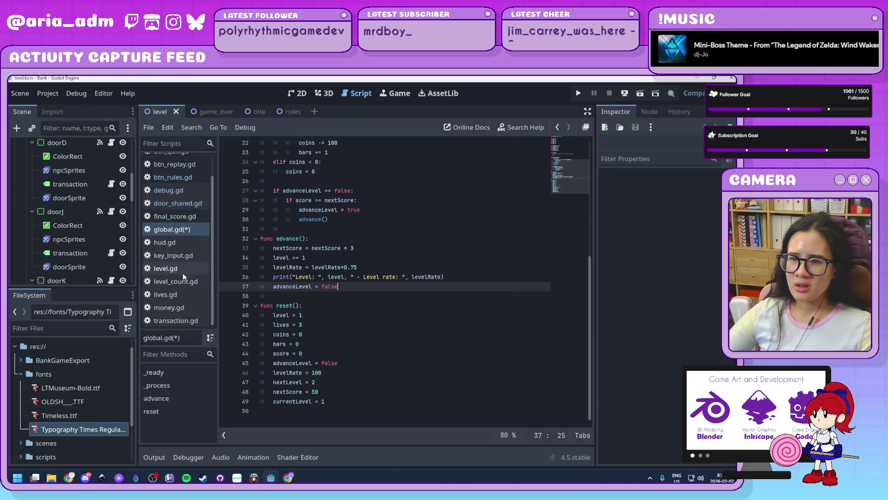
pyautogui.scroll(1, 192, 301)
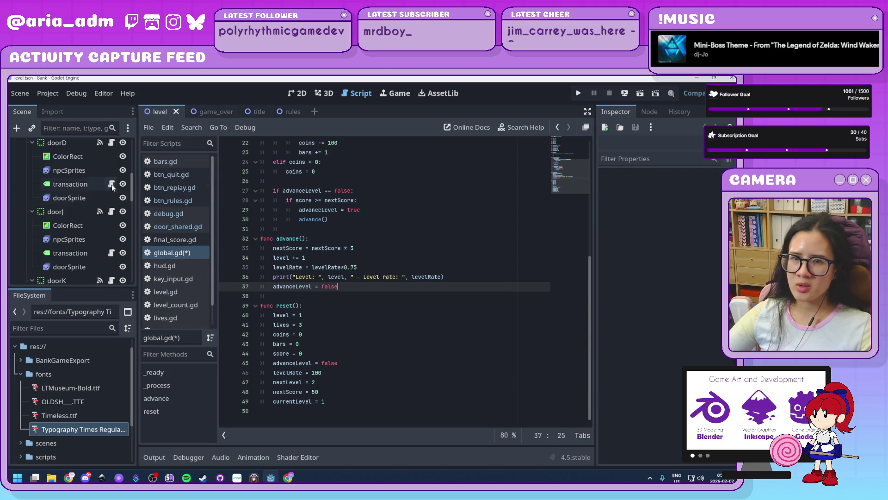
pyautogui.scroll(10, 113, 185)
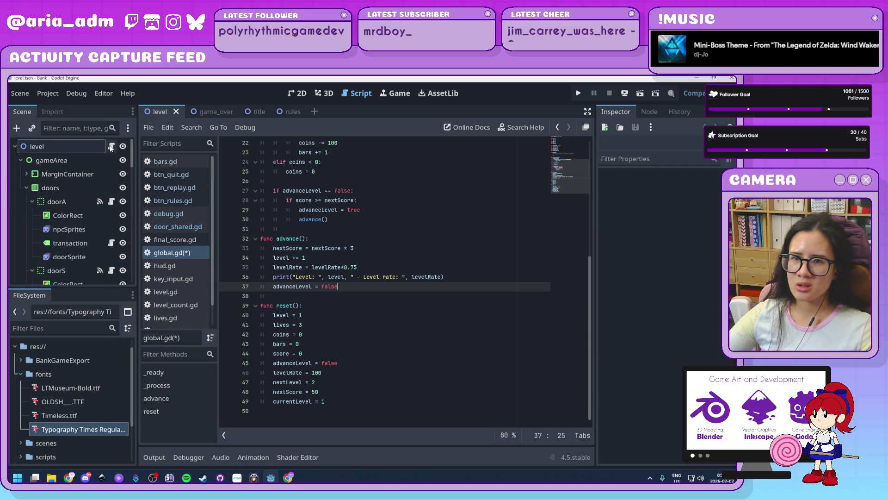
# In doorA's door_shared.gd, delete '*Global.level' from the DEPOSIT Global.coins and Global.score lines.
pyautogui.click(111, 202)
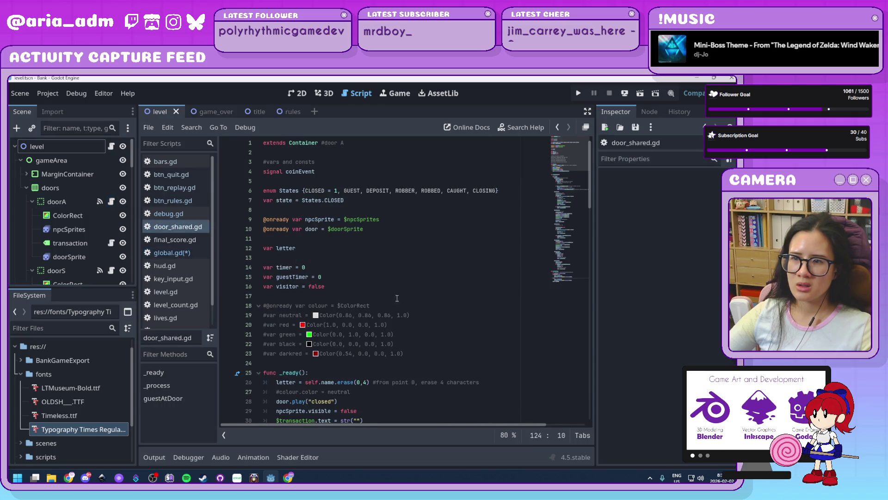
pyautogui.scroll(-9, 417, 306)
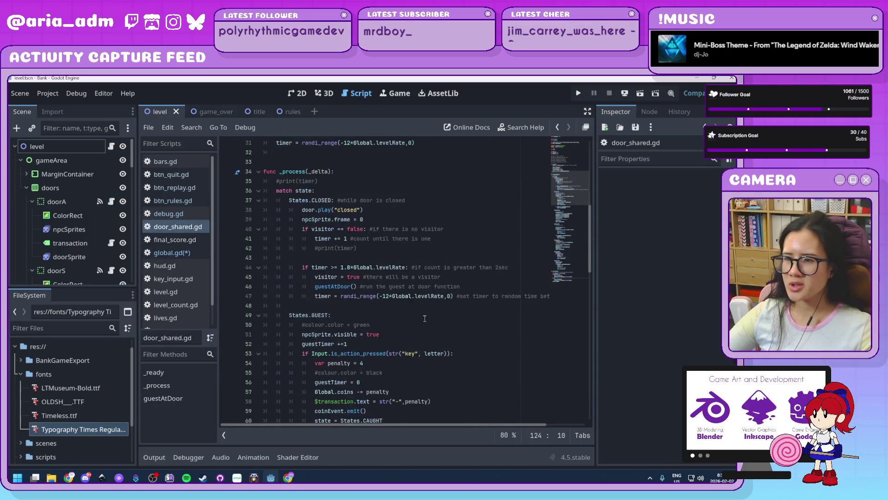
pyautogui.scroll(-5, 430, 313)
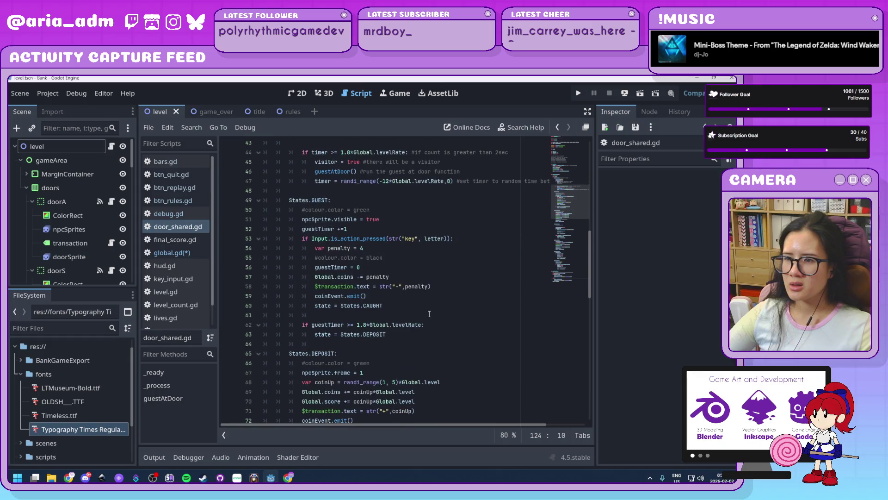
pyautogui.scroll(-1, 430, 314)
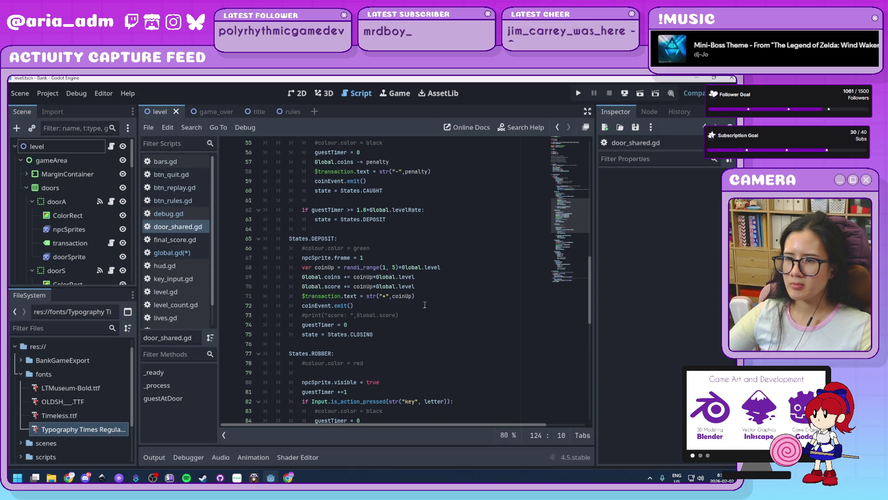
pyautogui.click(421, 278)
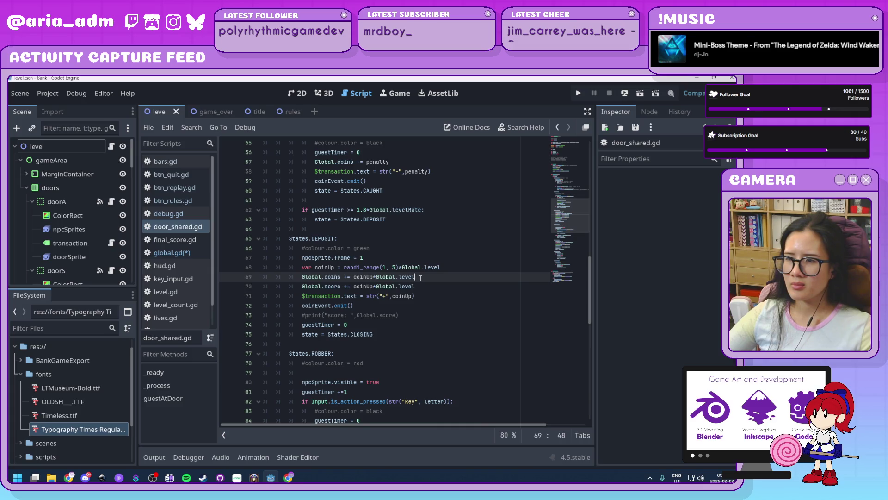
pyautogui.moveTo(420, 277)
pyautogui.mouseDown()
pyautogui.moveTo(375, 279)
pyautogui.moveTo(389, 287)
pyautogui.moveTo(374, 286)
pyautogui.mouseUp()
pyautogui.press('BackSpace')
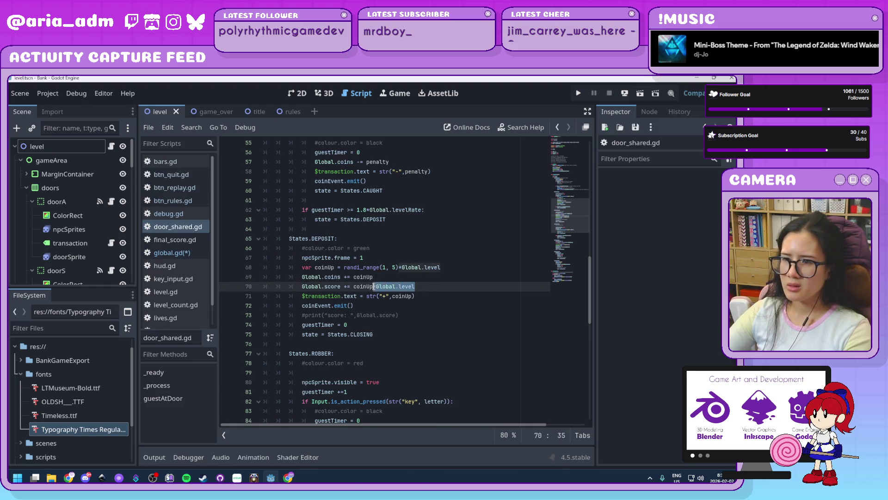
pyautogui.press('BackSpace')
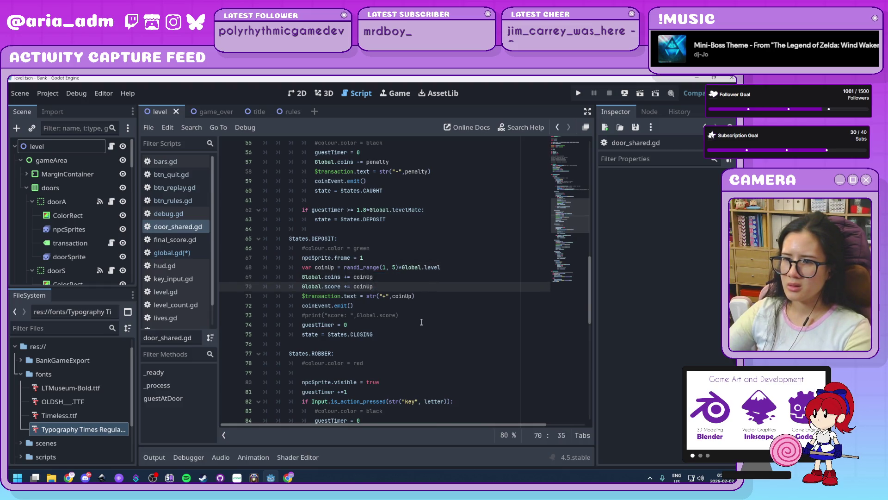
# Inspect the robbery coins line and keep its Global.level multiplier.
pyautogui.scroll(-1, 421, 323)
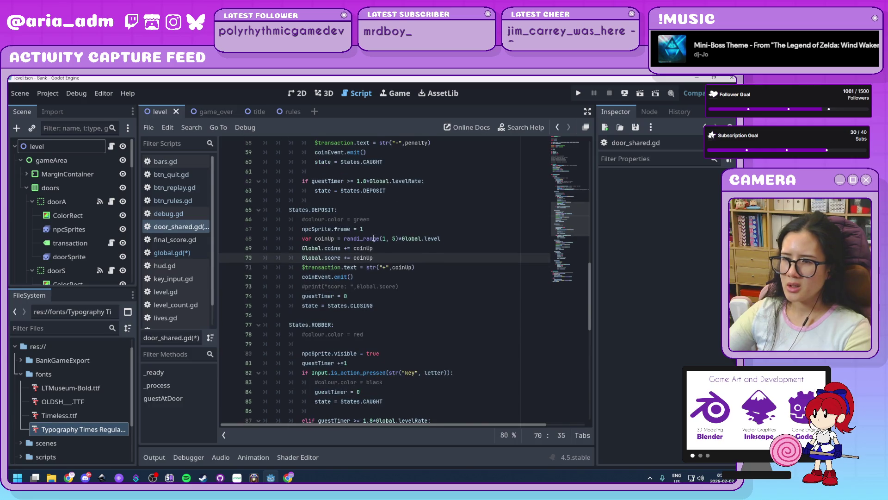
pyautogui.scroll(-3, 415, 270)
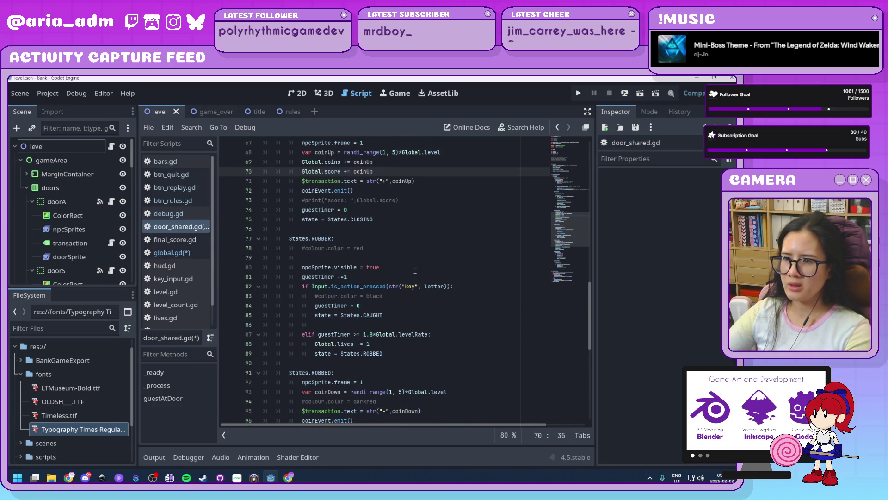
pyautogui.scroll(-8, 416, 272)
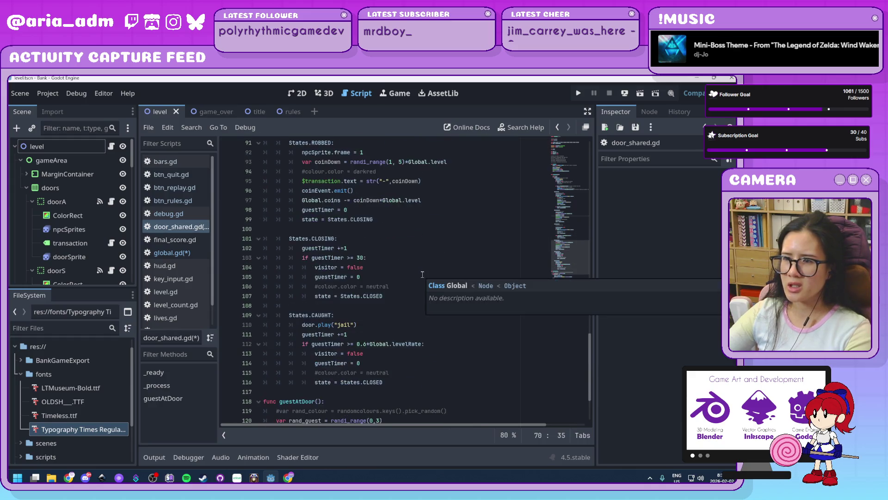
pyautogui.scroll(2, 423, 274)
pyautogui.moveTo(421, 257); pyautogui.dragTo(382, 259)
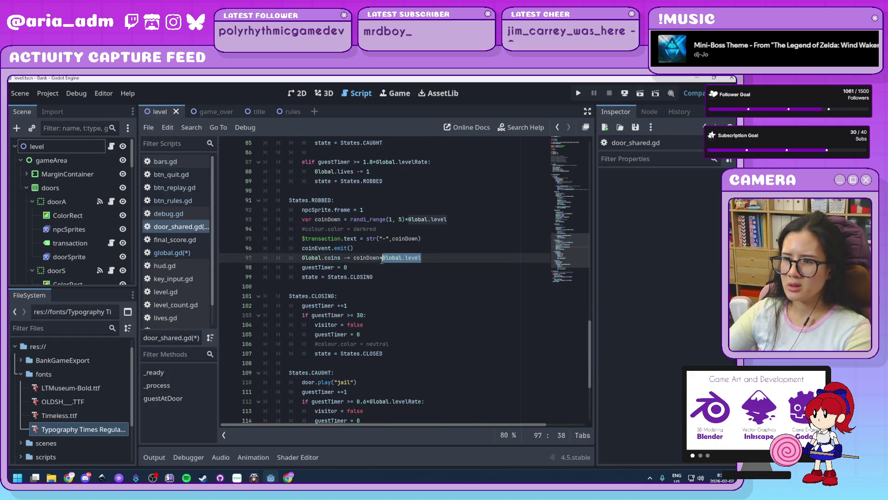
pyautogui.click(382, 258)
pyautogui.scroll(-5, 407, 296)
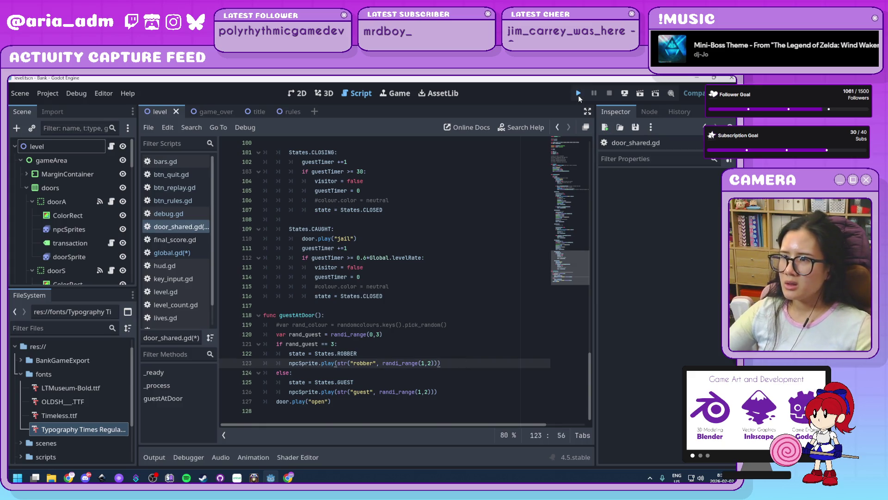
# Launch the game and serve the first ghosts at doors A, L, D, K, J, catching the robber at S.
pyautogui.click(578, 94)
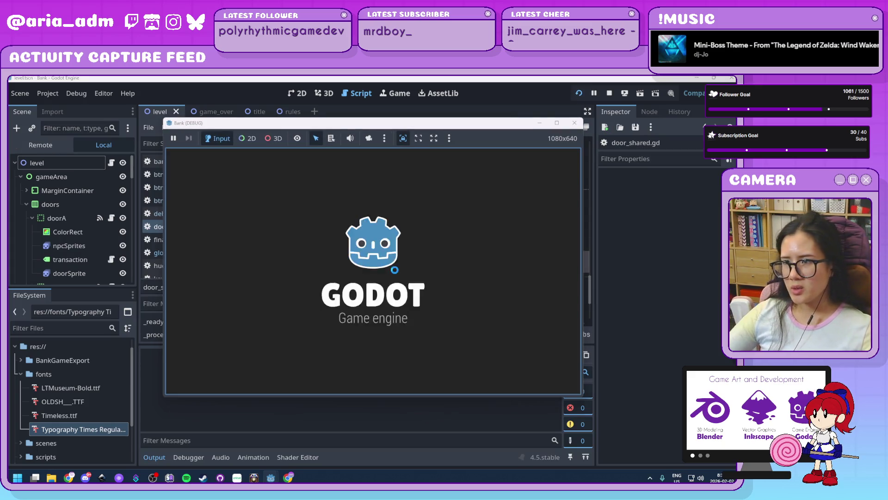
pyautogui.click(391, 313)
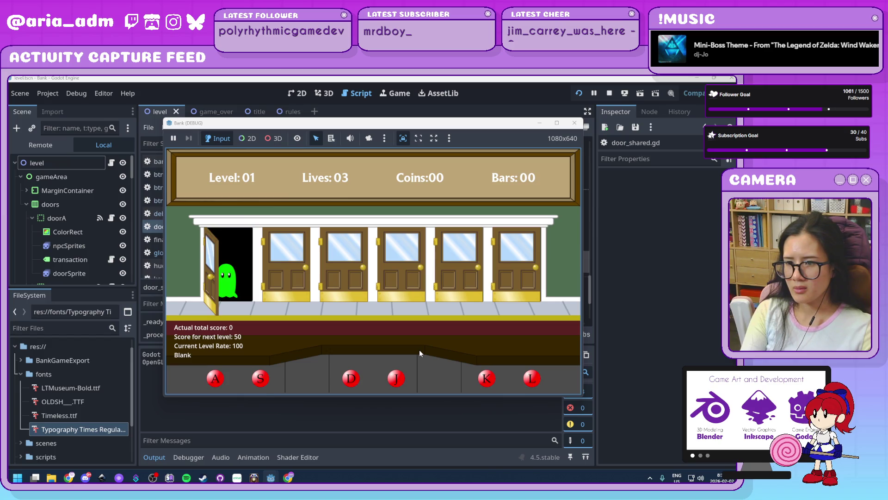
pyautogui.press('a')
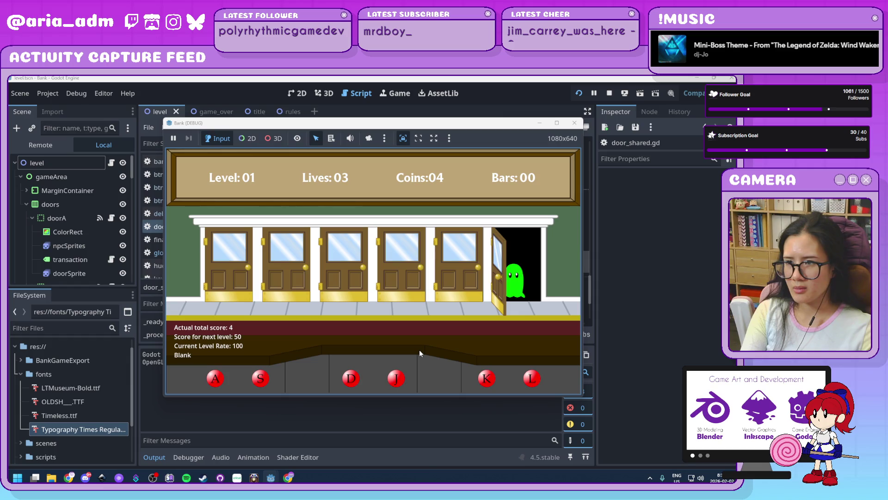
pyautogui.press('l')
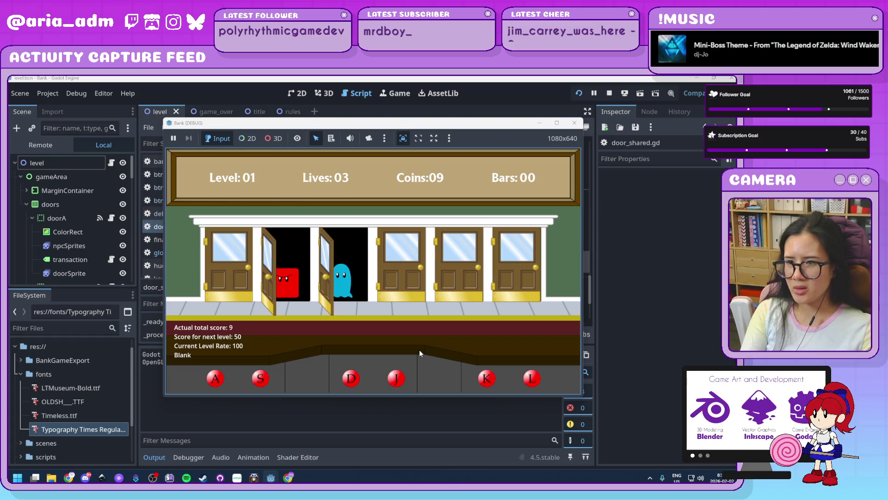
pyautogui.press('s')
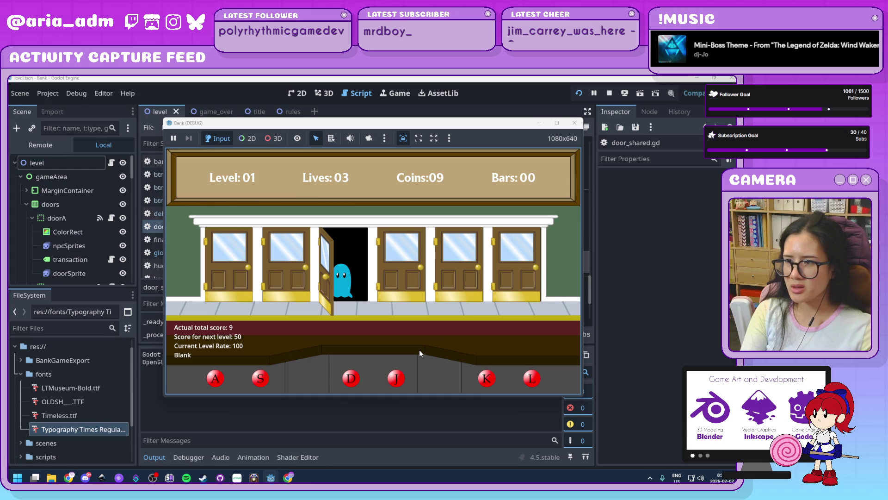
pyautogui.press('d')
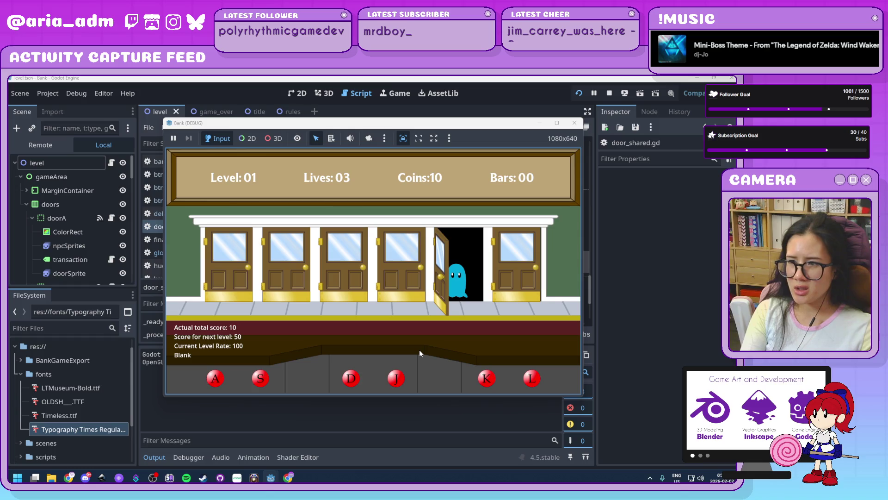
pyautogui.press('k')
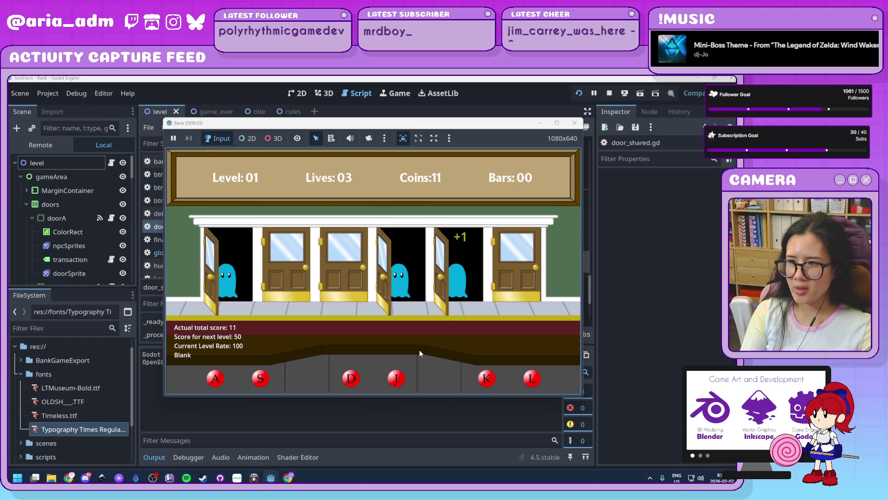
pyautogui.press('a')
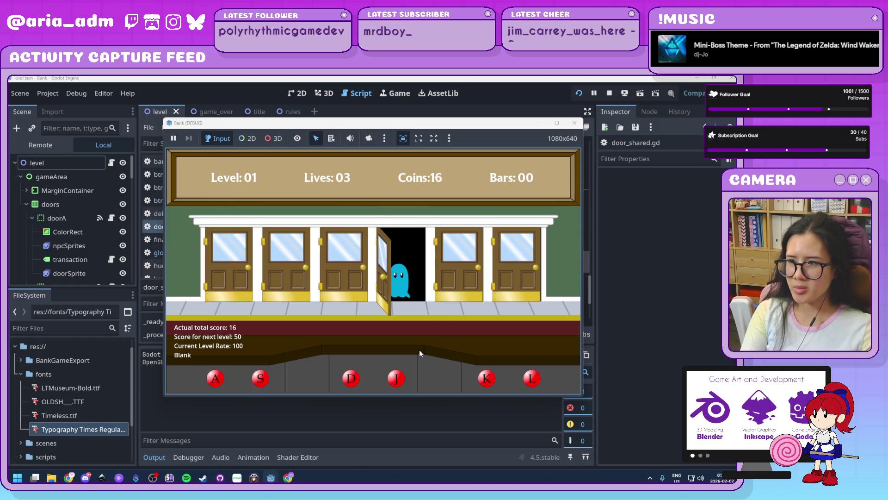
pyautogui.press('j')
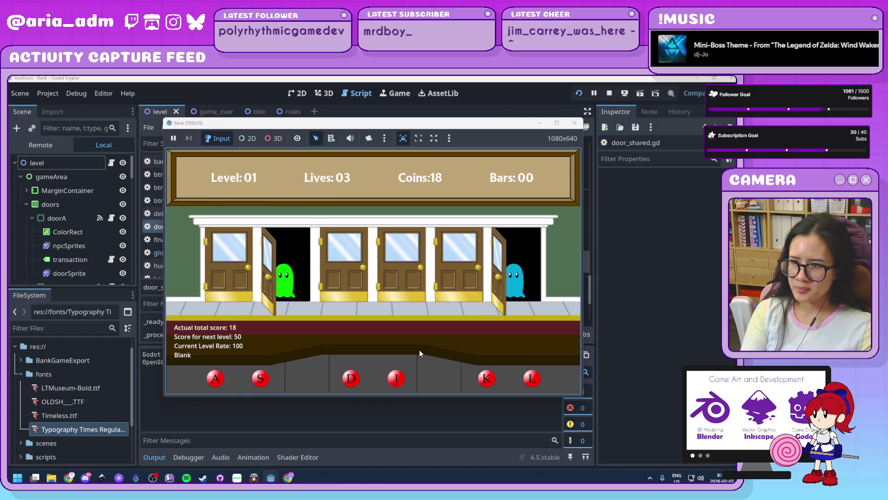
# Keep serving ghosts at doors S, L, D, K and J until level 02 begins.
pyautogui.press('s')
pyautogui.press('l')
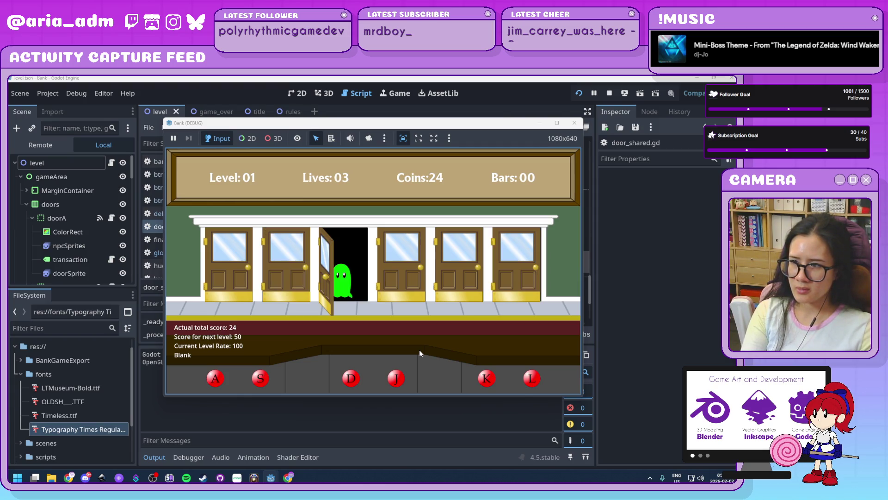
pyautogui.press('d')
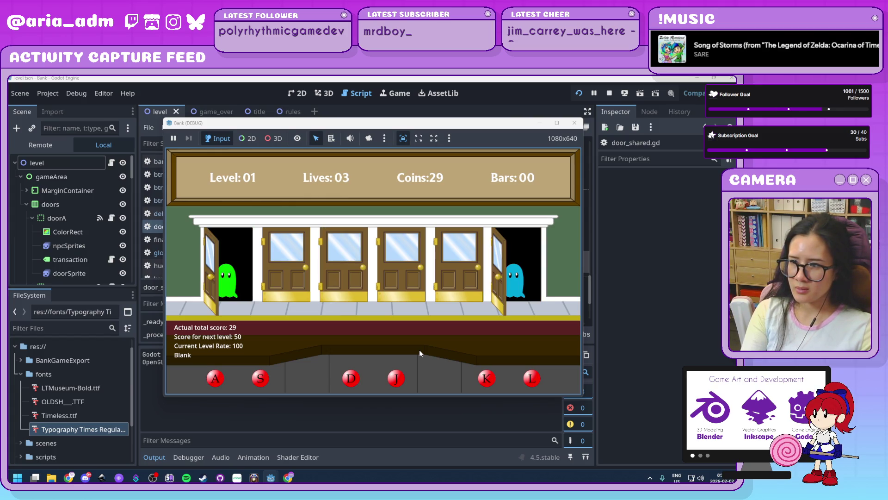
pyautogui.press('l')
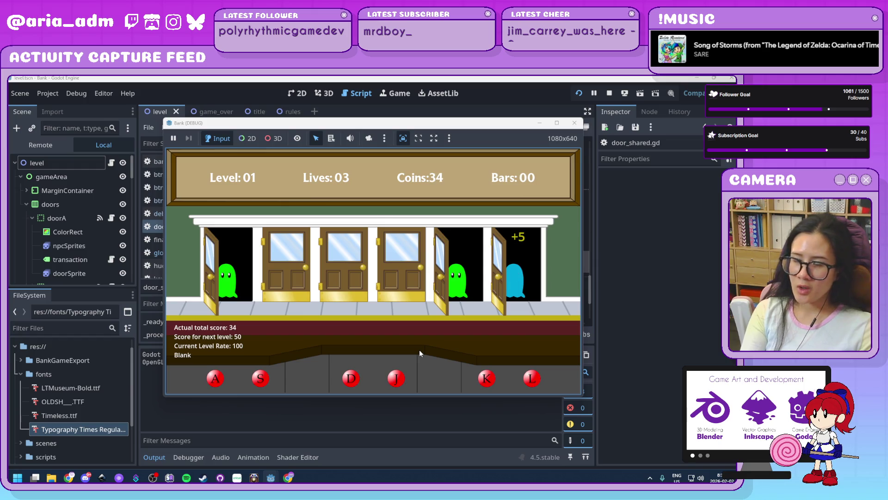
pyautogui.press('k')
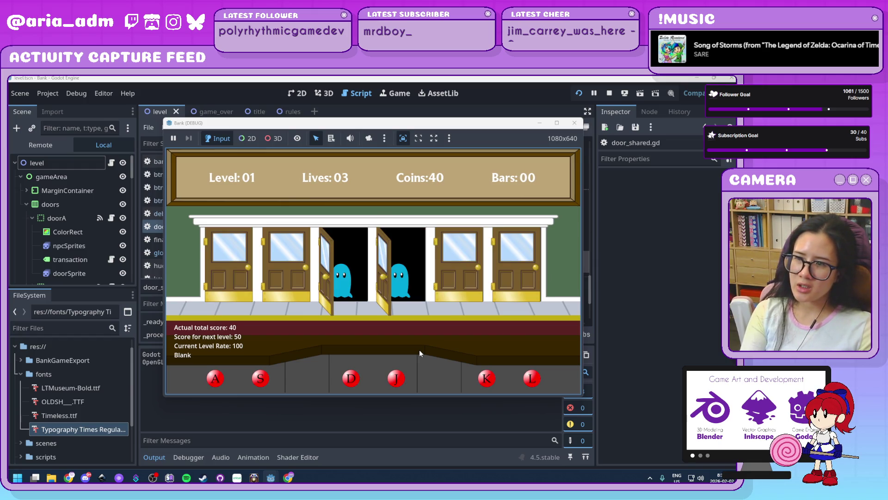
pyautogui.press('j')
pyautogui.press('d')
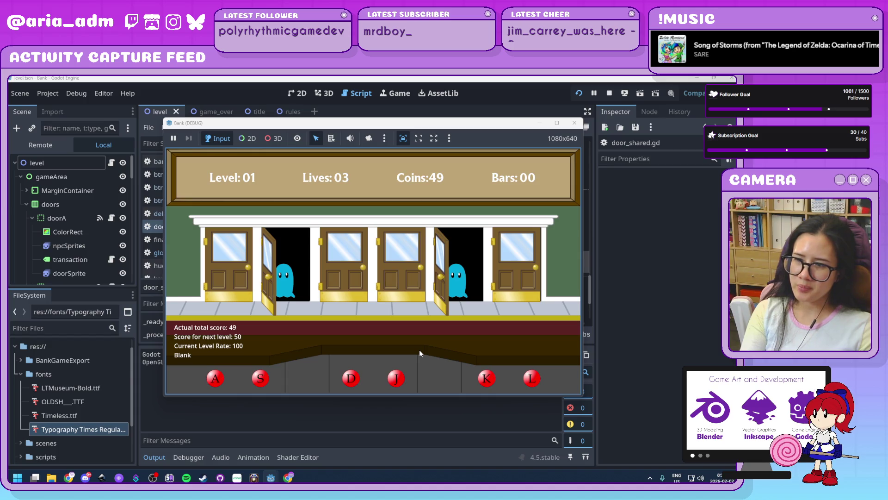
pyautogui.press('s')
pyautogui.press('k')
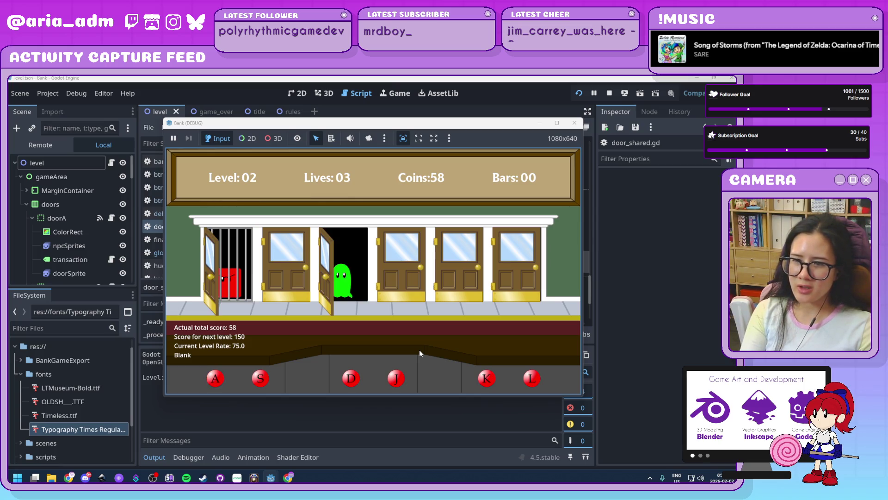
# Serve ghosts at all six doors and cage the door-3 robber until Level 03 shows a 56.25 rate.
pyautogui.press('d')
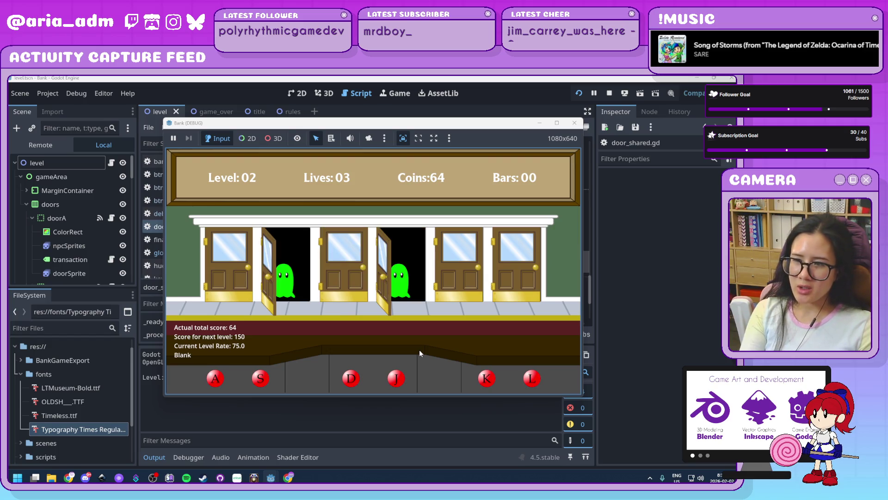
pyautogui.press('s')
pyautogui.press('j')
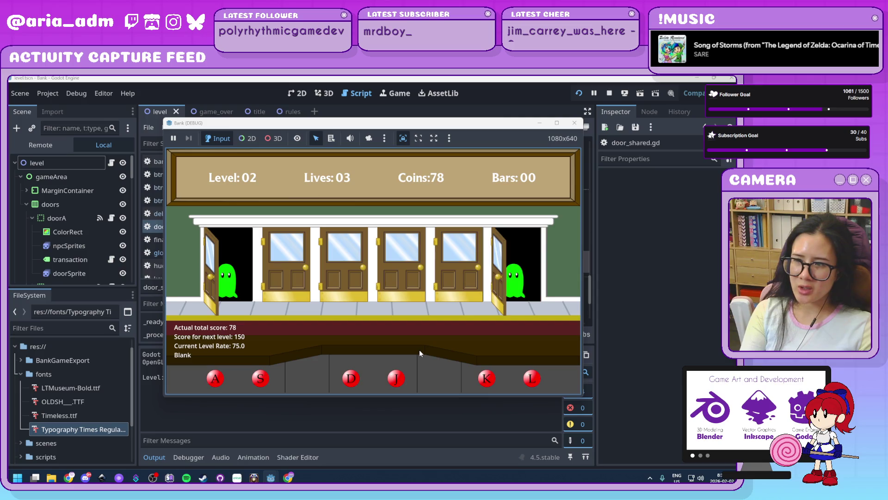
pyautogui.press('a')
pyautogui.press('l')
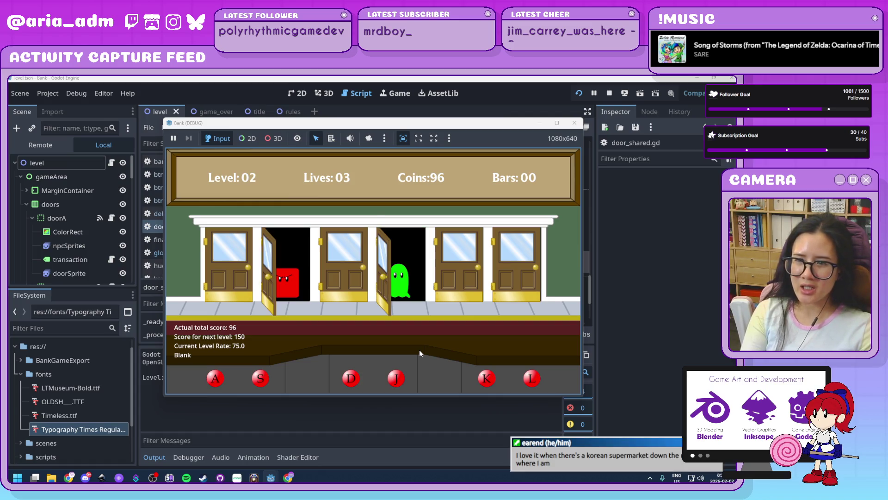
pyautogui.press('j')
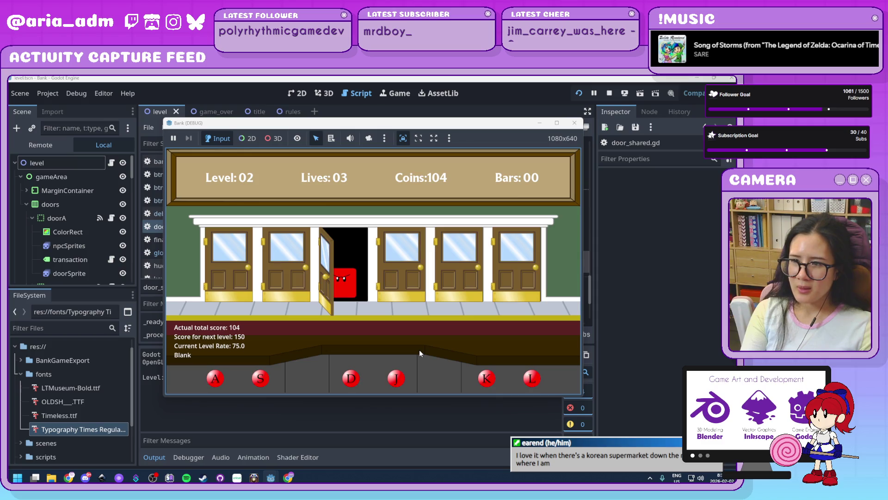
pyautogui.press('d')
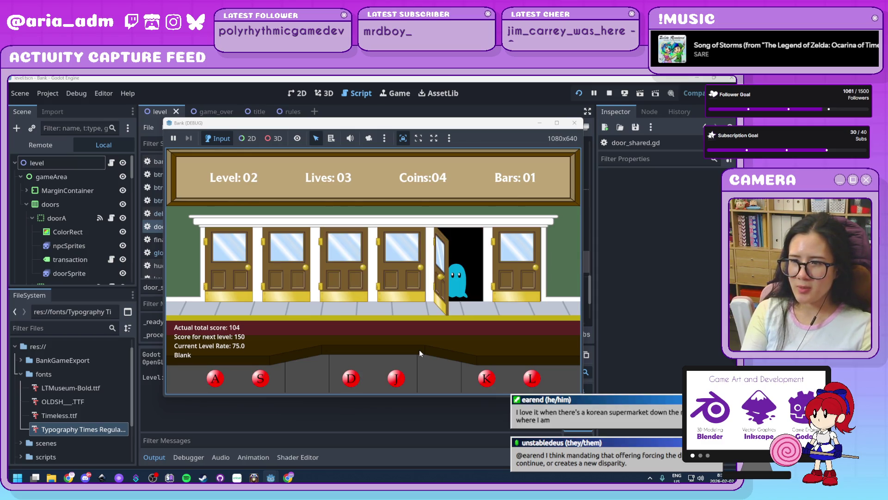
pyautogui.press('k')
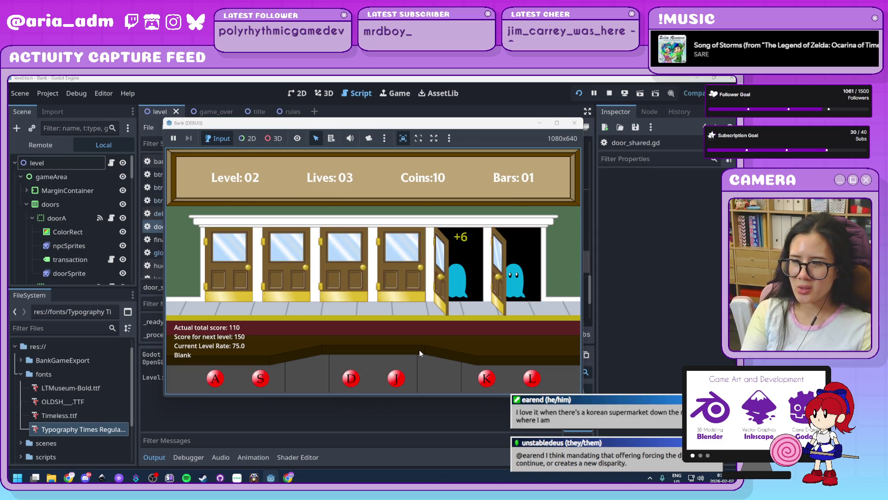
pyautogui.press('l')
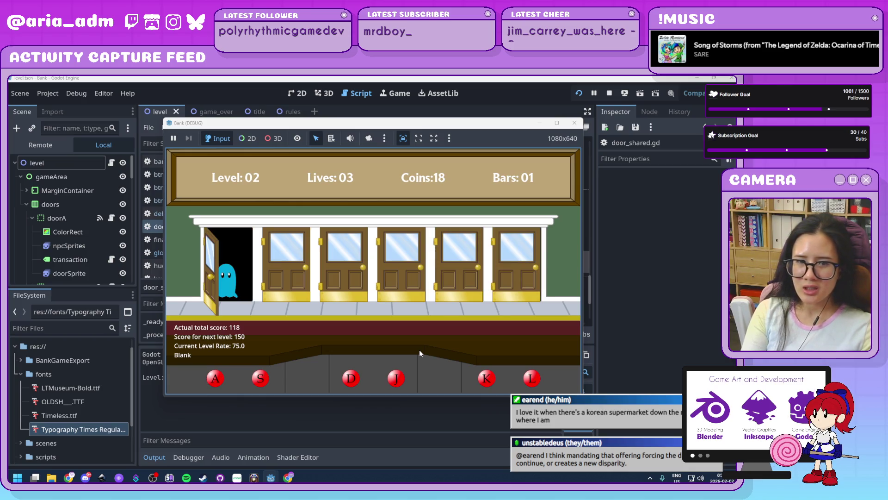
pyautogui.press('a')
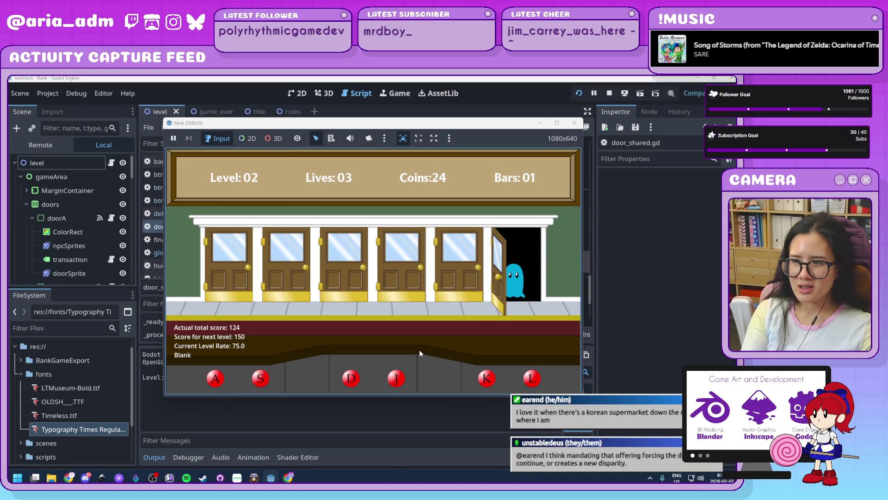
pyautogui.press('l')
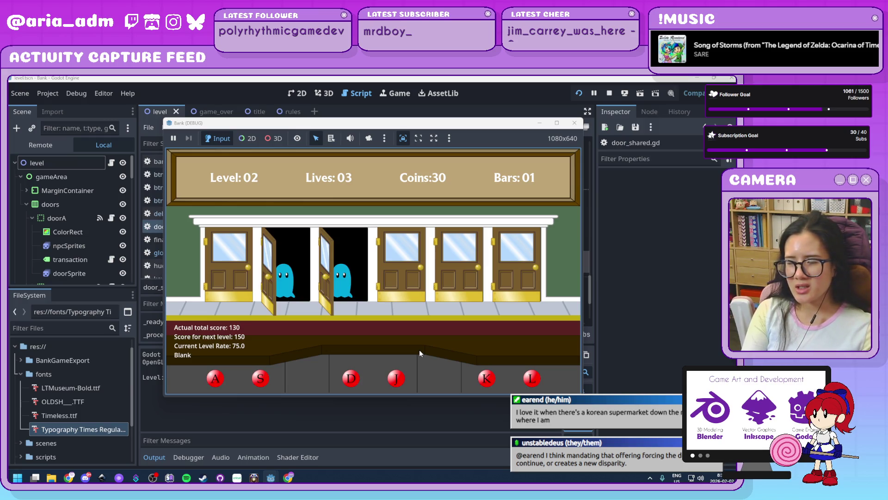
# Serve level-3 ghosts at all six doors and handle the red robber at door 1.
pyautogui.press('d')
pyautogui.press('s')
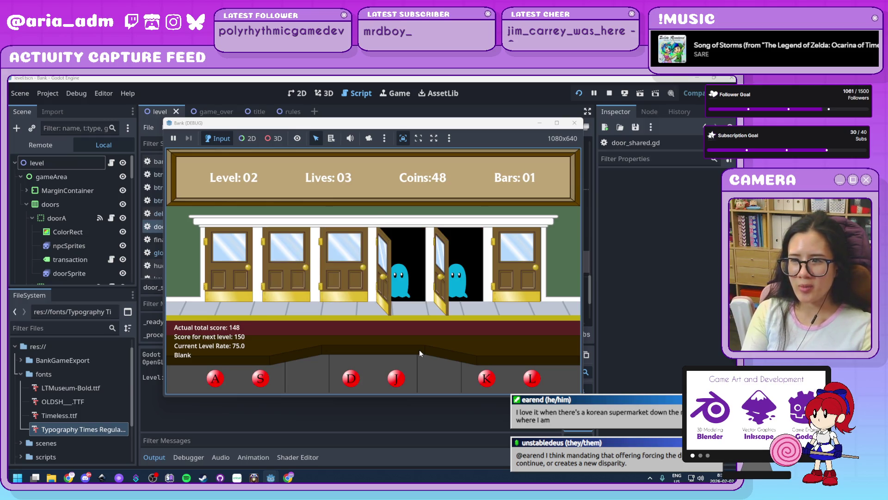
pyautogui.press('k')
pyautogui.press('j')
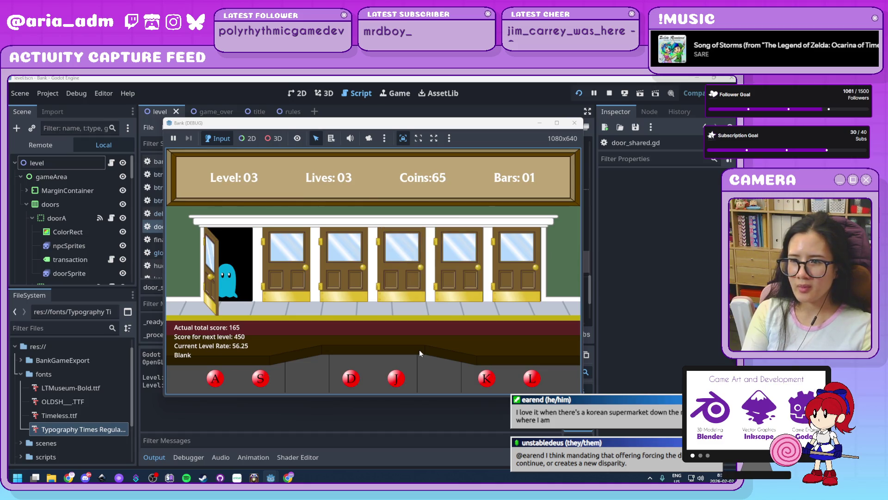
pyautogui.press('a')
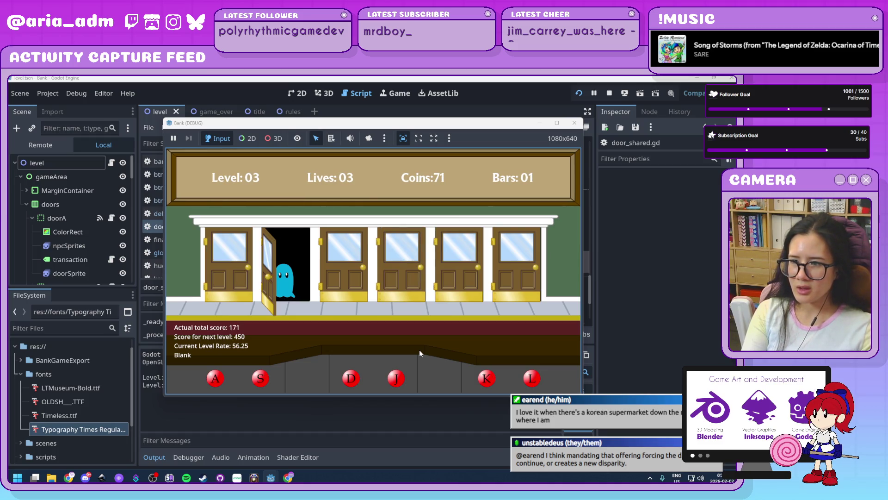
pyautogui.press('s')
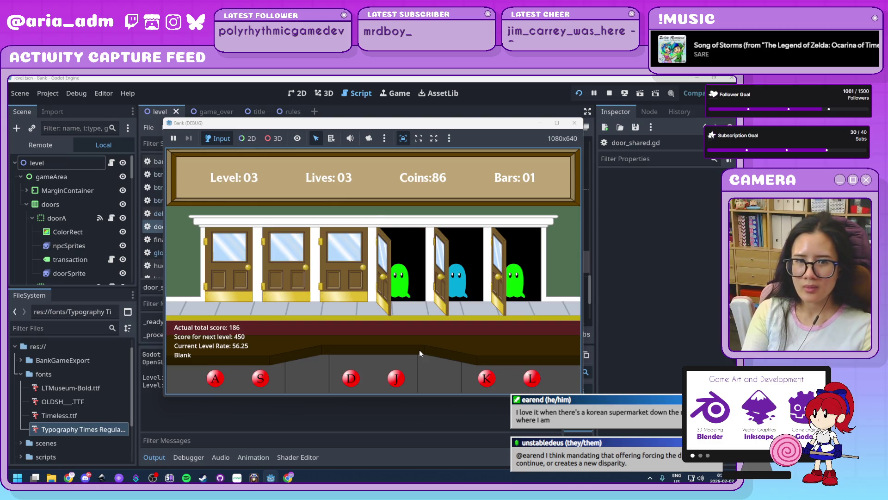
pyautogui.press('l')
pyautogui.press('j')
pyautogui.press('k')
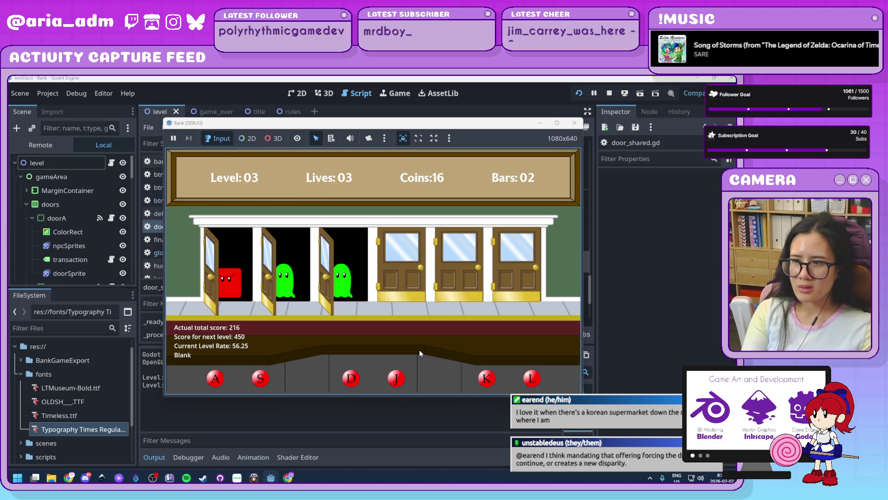
pyautogui.press('a')
pyautogui.press('s')
pyautogui.press('d')
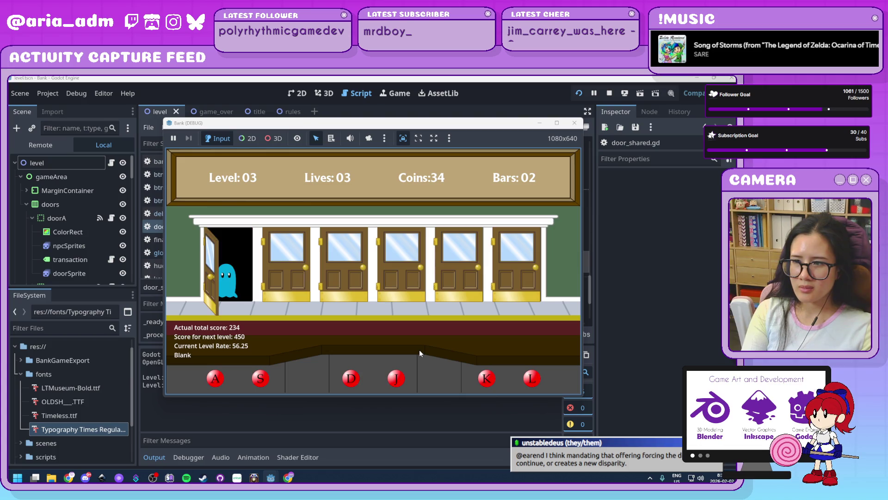
# Serve the remaining ghosts, cage the yellow robber at door 5, then stop the game.
pyautogui.press('a')
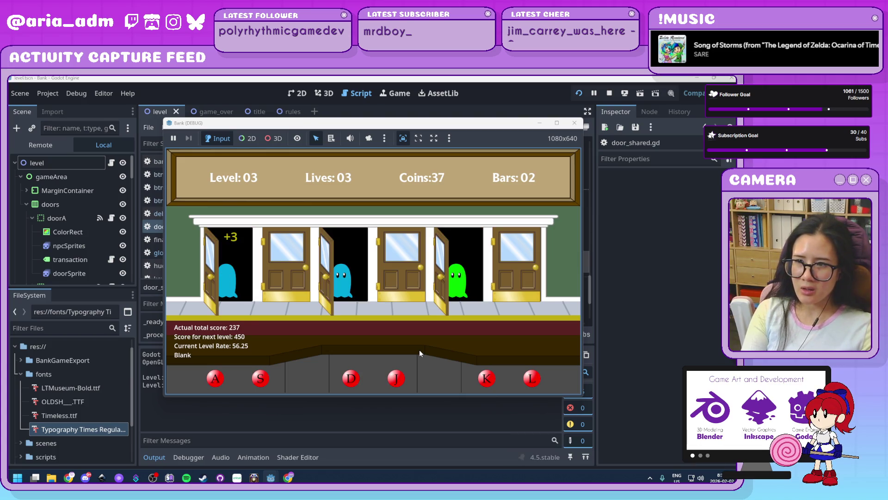
pyautogui.press('k')
pyautogui.press('d')
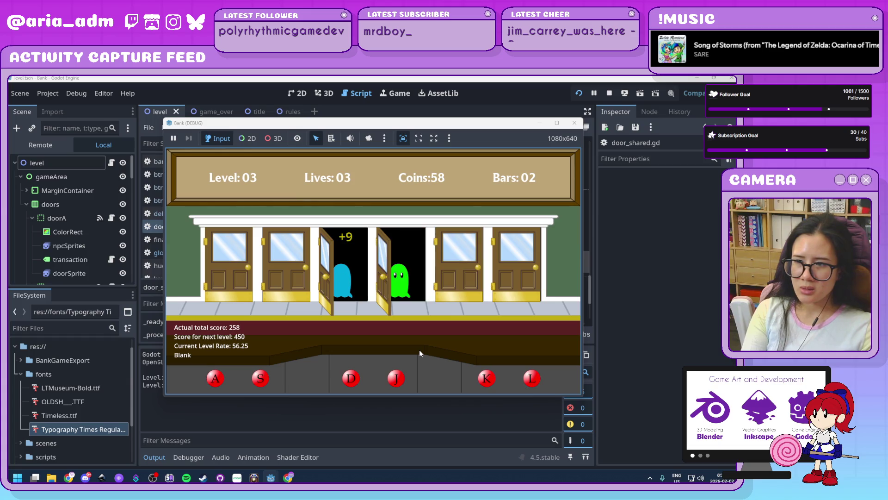
pyautogui.press('j')
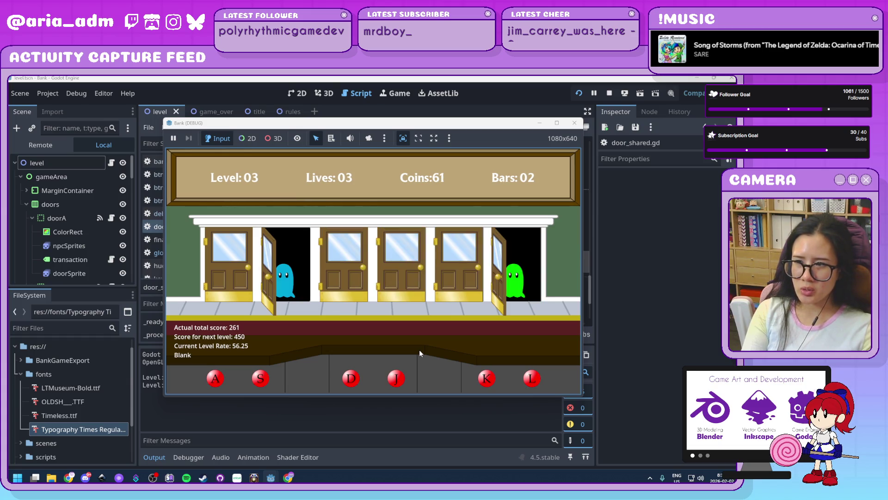
pyautogui.press('l')
pyautogui.press('s')
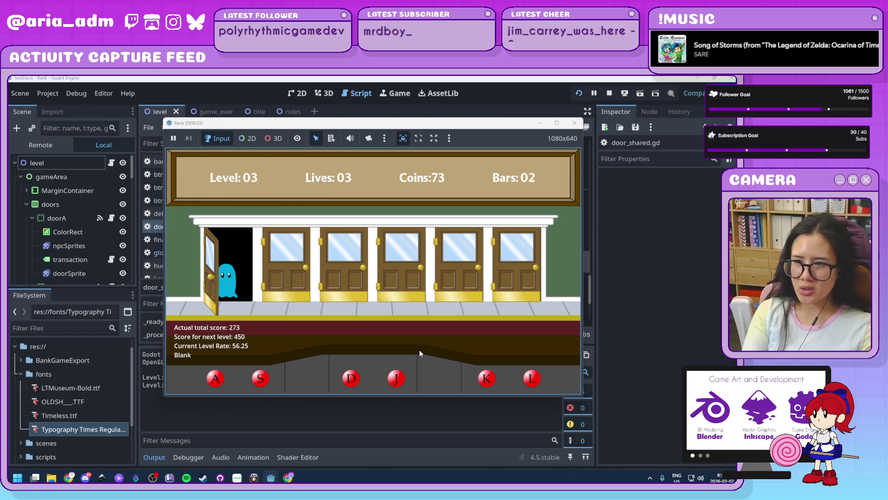
pyautogui.press('a')
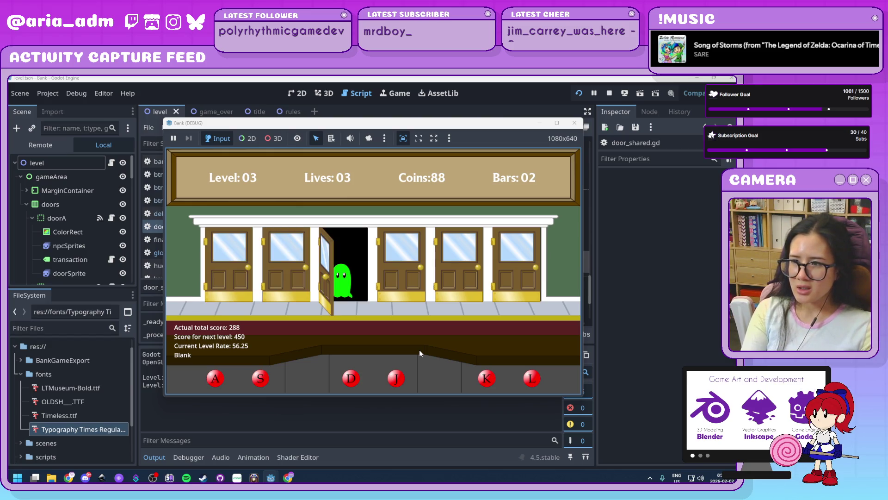
pyautogui.press('d')
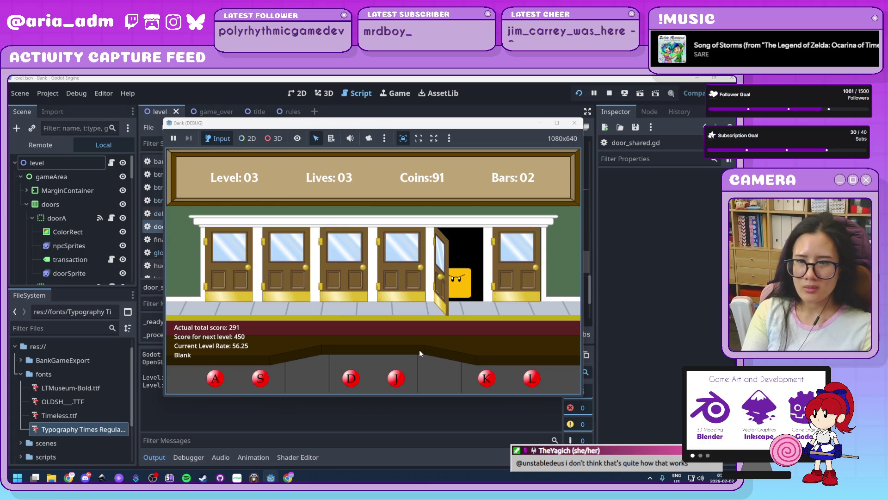
pyautogui.press('k')
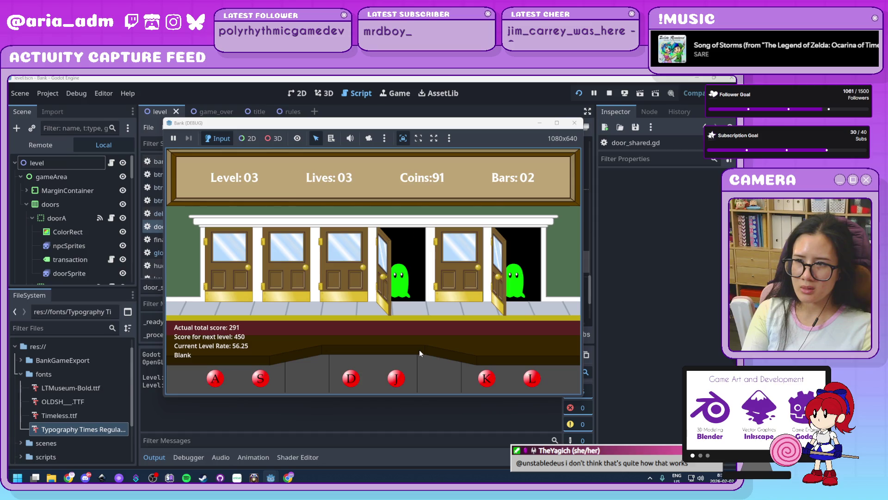
pyautogui.press('j')
pyautogui.press('l')
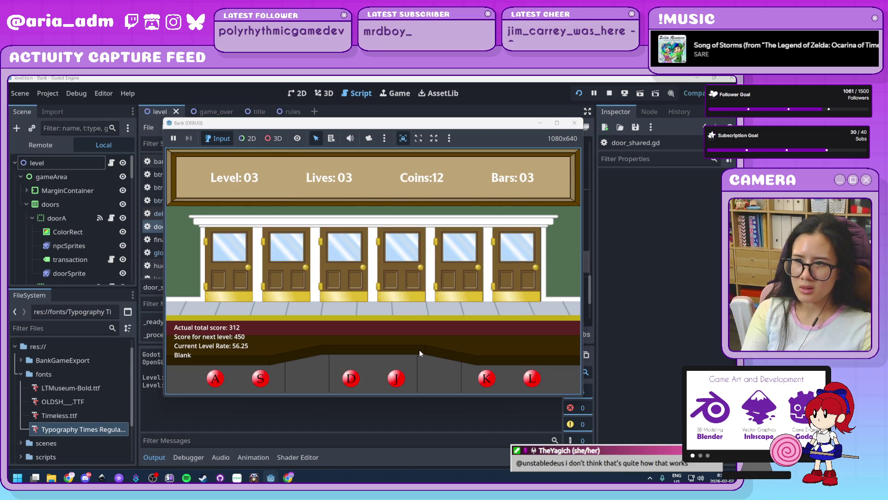
pyautogui.click(575, 123)
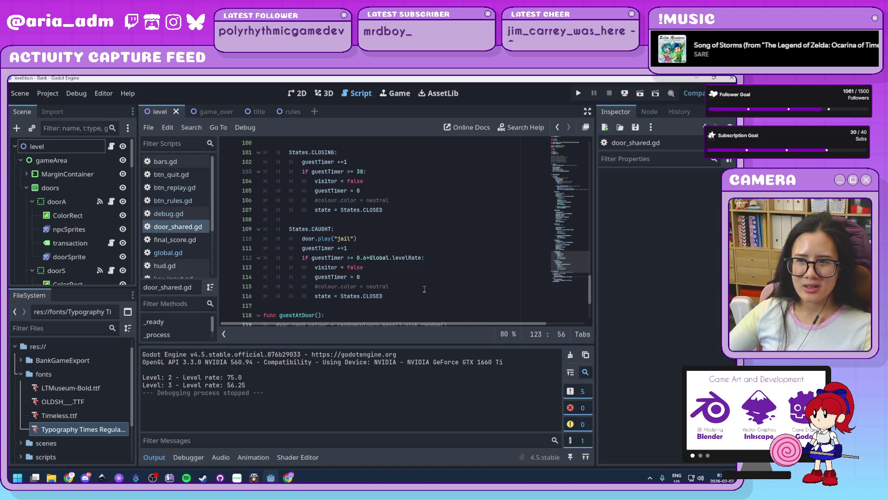
# Place the cursor at the end of line 116 in door_shared.gd's CAUGHT branch.
pyautogui.scroll(-1, 403, 271)
pyautogui.click(403, 271)
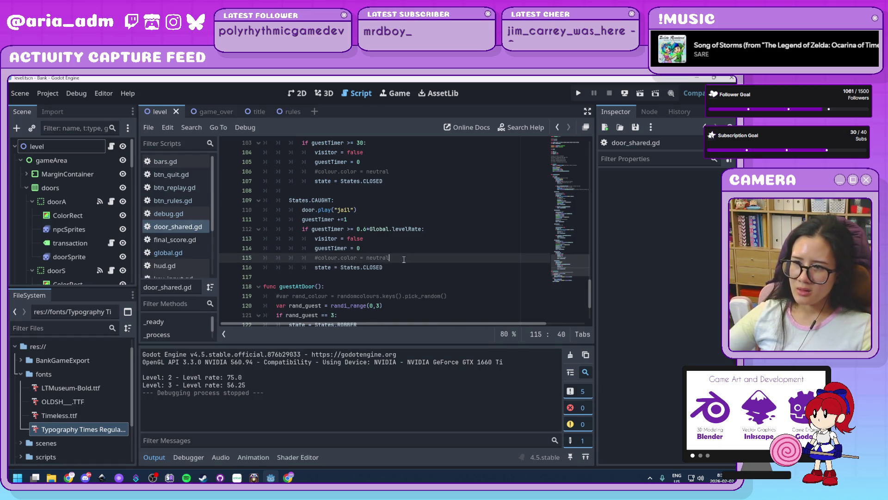
pyautogui.click(408, 258)
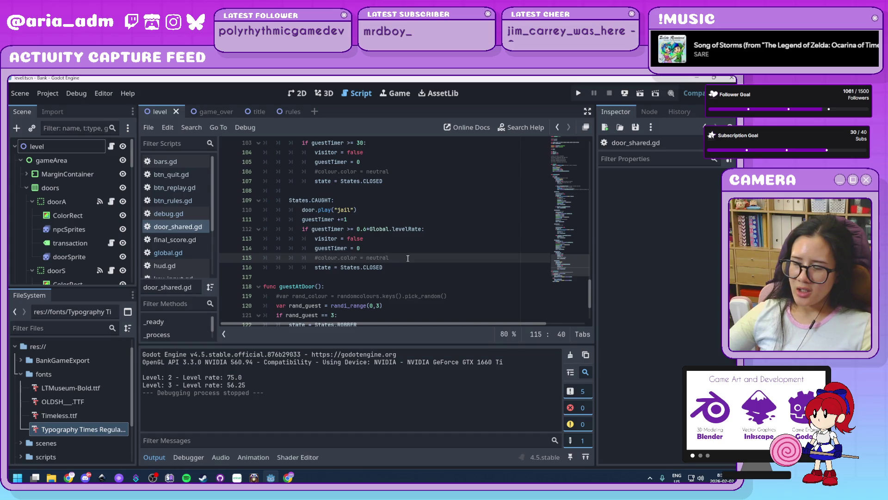
pyautogui.scroll(-2, 412, 272)
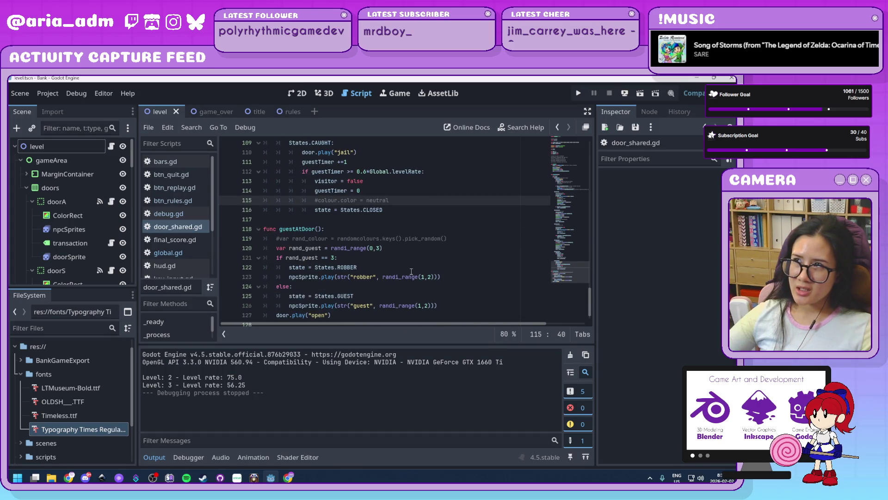
pyautogui.scroll(2, 412, 271)
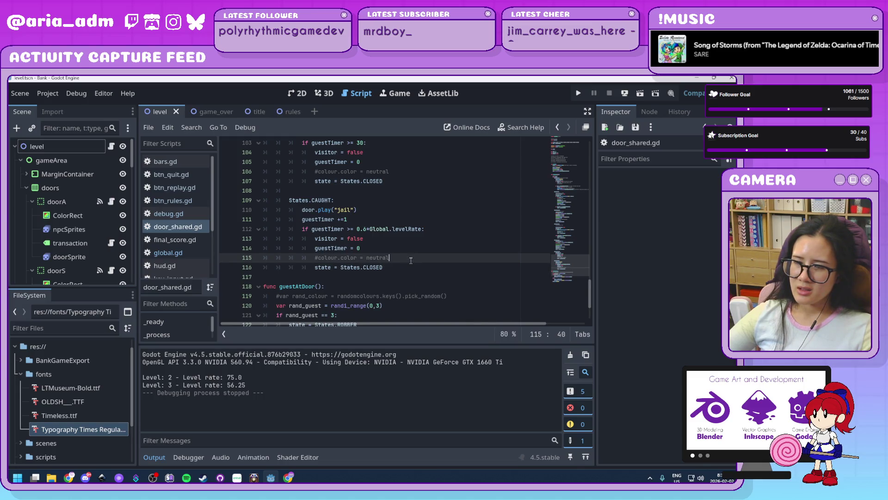
pyautogui.scroll(2, 411, 261)
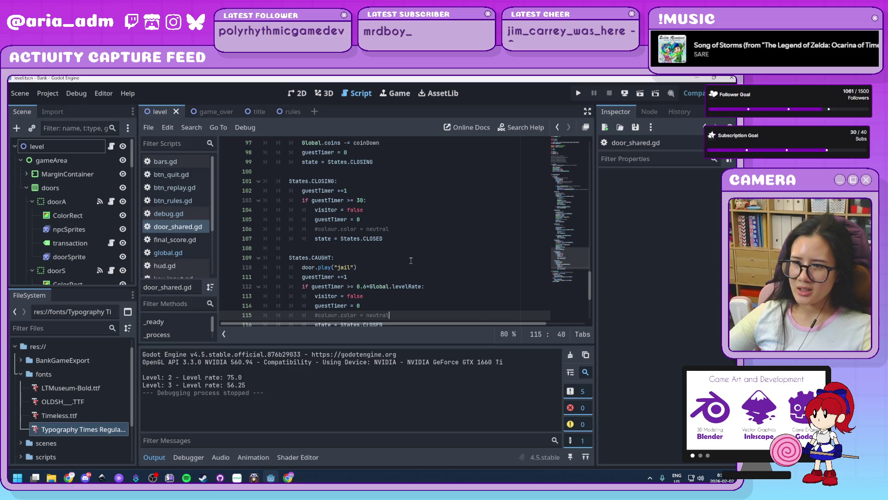
pyautogui.scroll(-1, 411, 261)
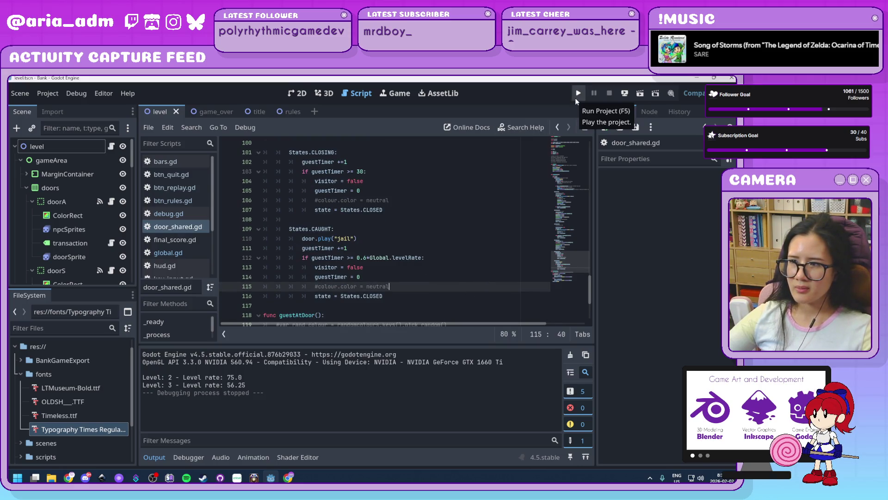
pyautogui.click(408, 299)
pyautogui.click(411, 287)
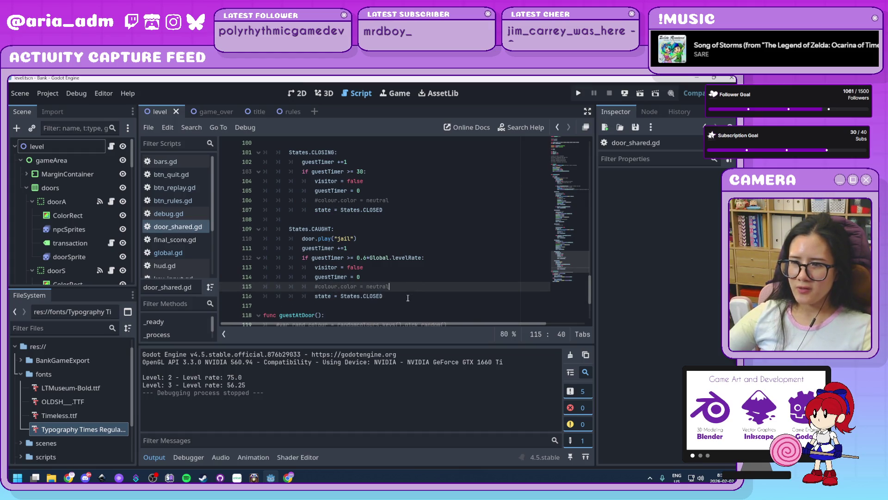
pyautogui.click(410, 297)
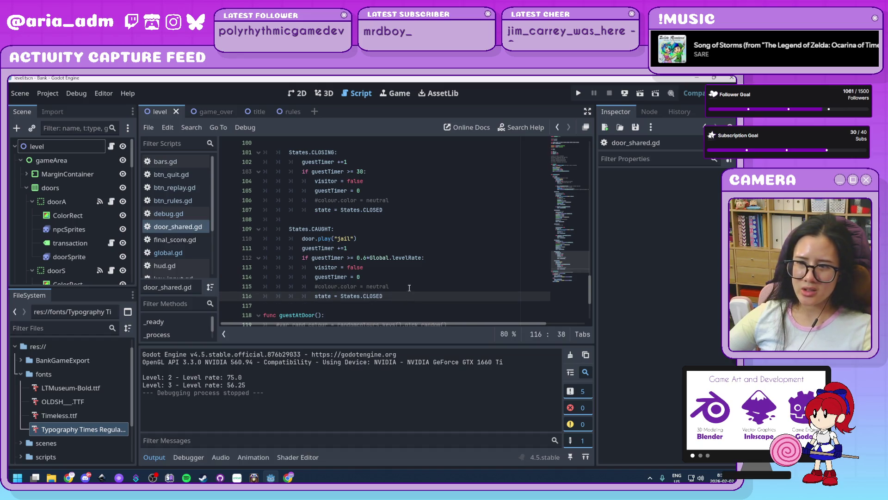
pyautogui.click(410, 287)
pyautogui.click(409, 297)
pyautogui.click(410, 287)
pyautogui.click(409, 297)
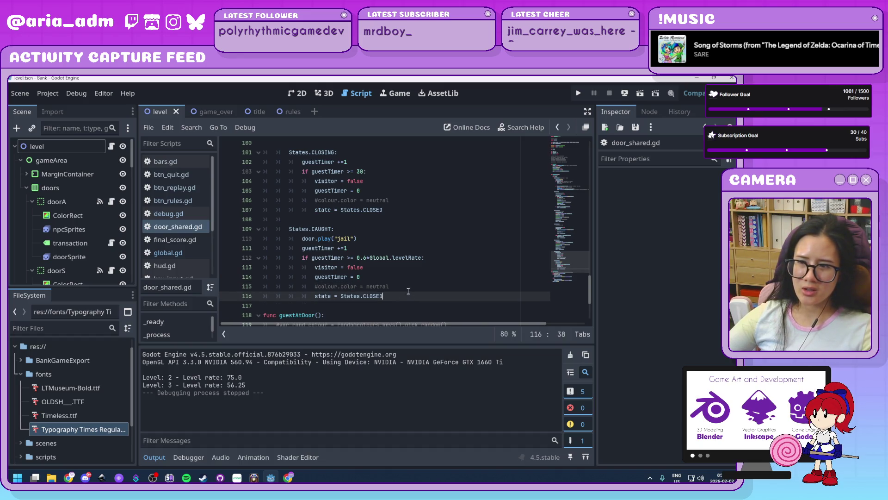
pyautogui.click(408, 287)
pyautogui.click(405, 298)
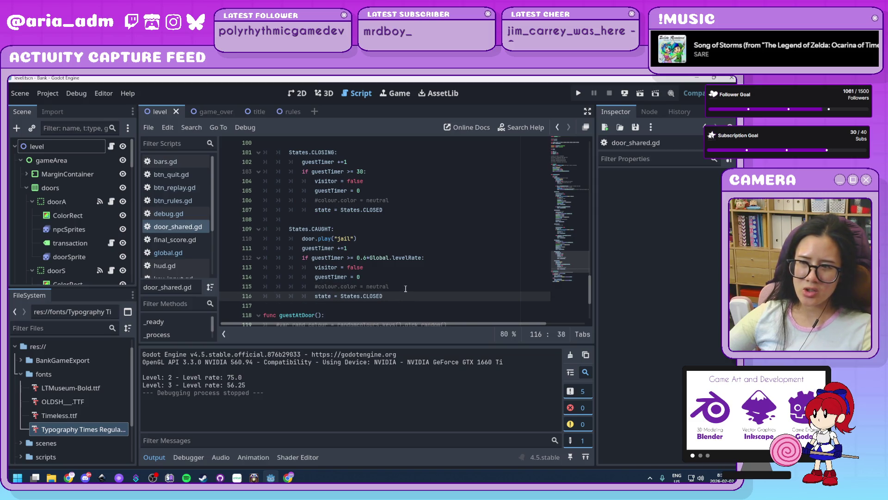
pyautogui.click(406, 288)
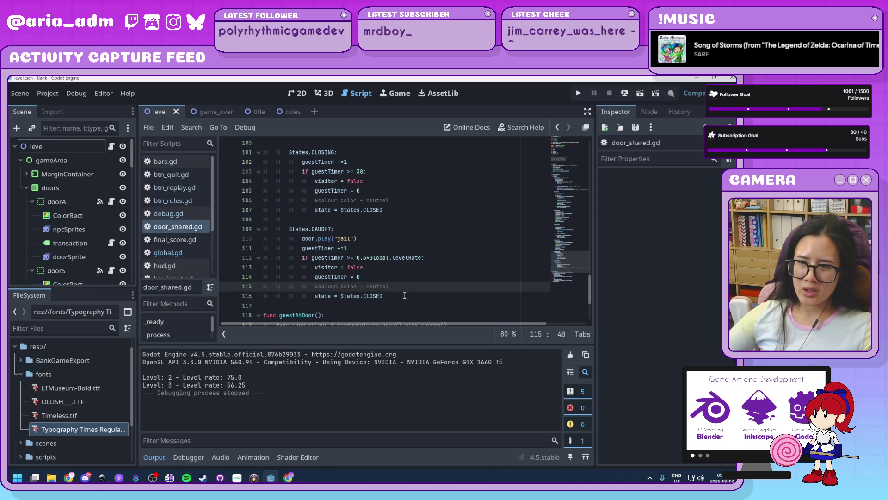
pyautogui.click(405, 296)
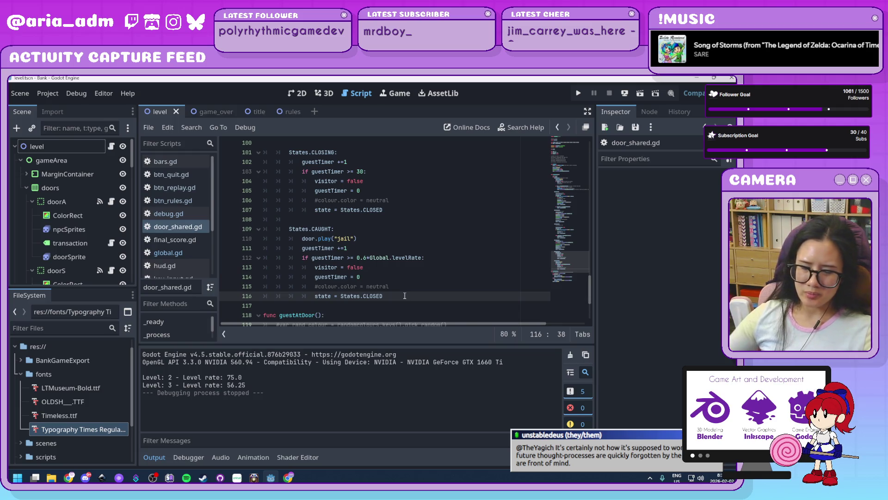
pyautogui.press('Up')
pyautogui.press('Up')
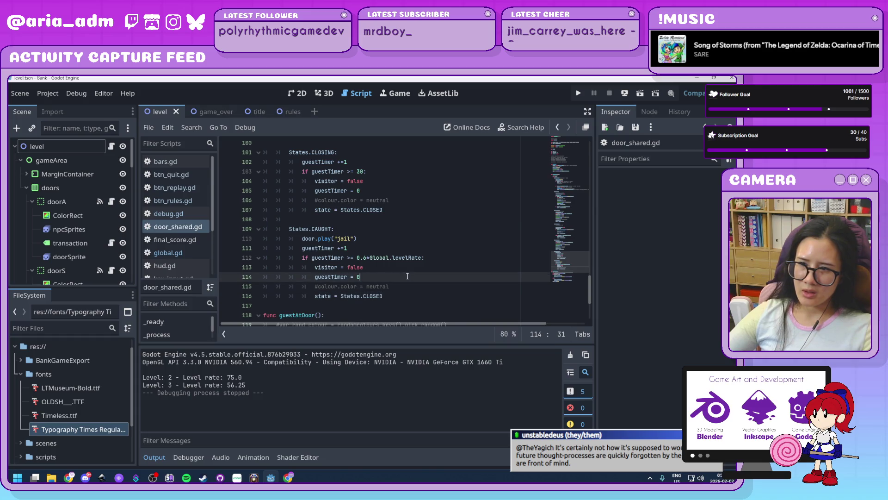
pyautogui.click(408, 283)
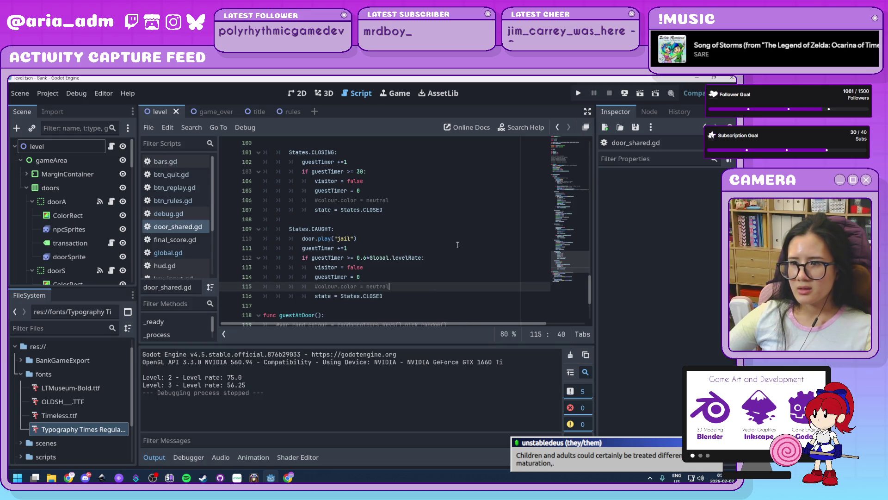
pyautogui.scroll(-4, 416, 231)
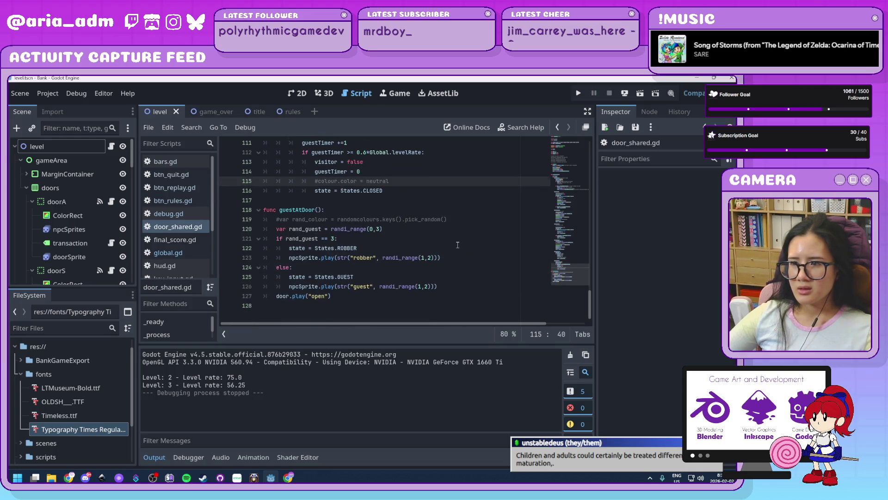
# Start a fresh playtest and serve ghosts and jail robbers across the six doors of level 1.
pyautogui.click(579, 95)
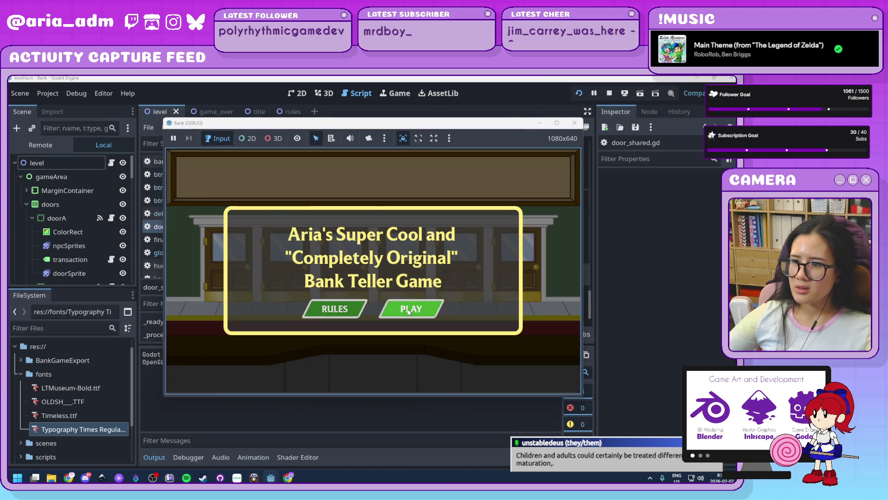
pyautogui.click(410, 309)
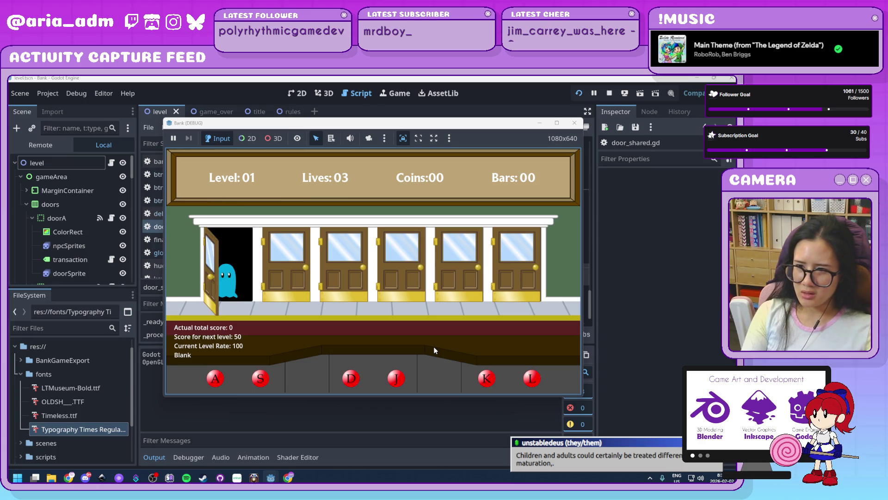
pyautogui.press('a')
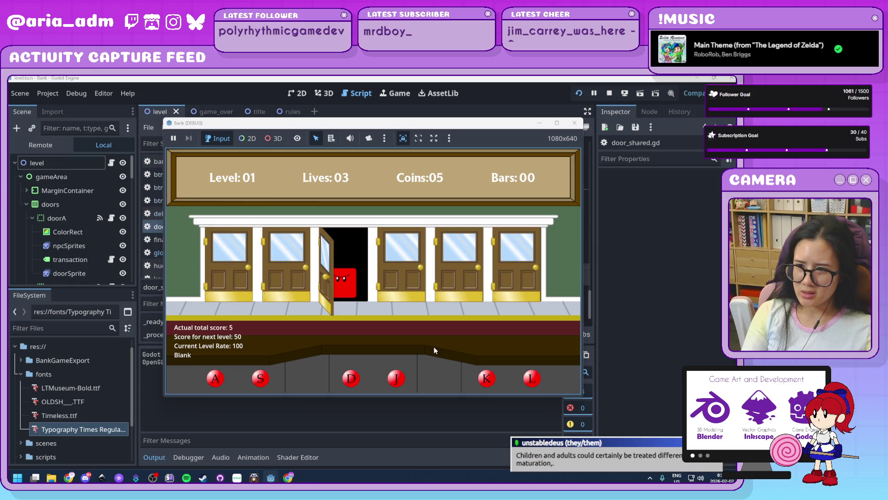
pyautogui.press('d')
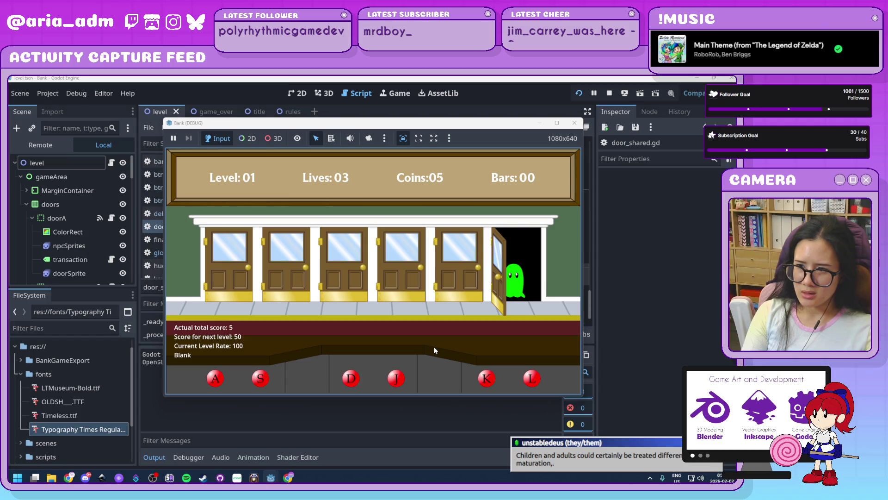
pyautogui.press('l')
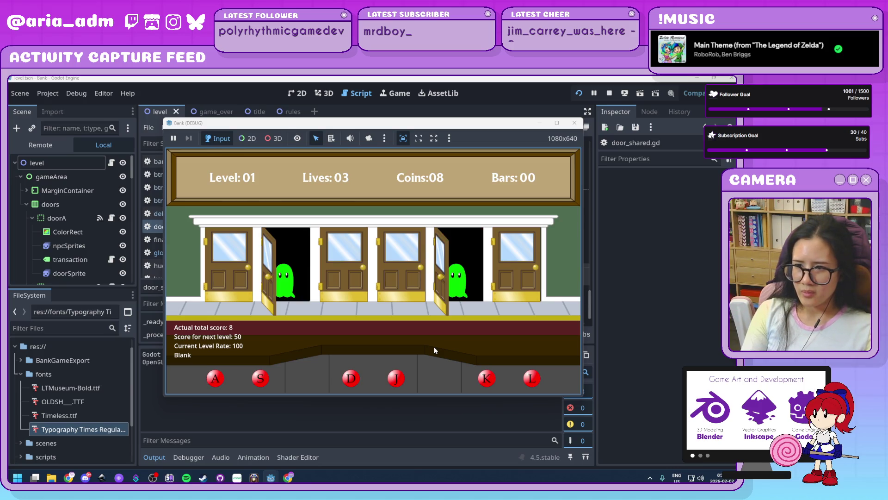
pyautogui.press('s')
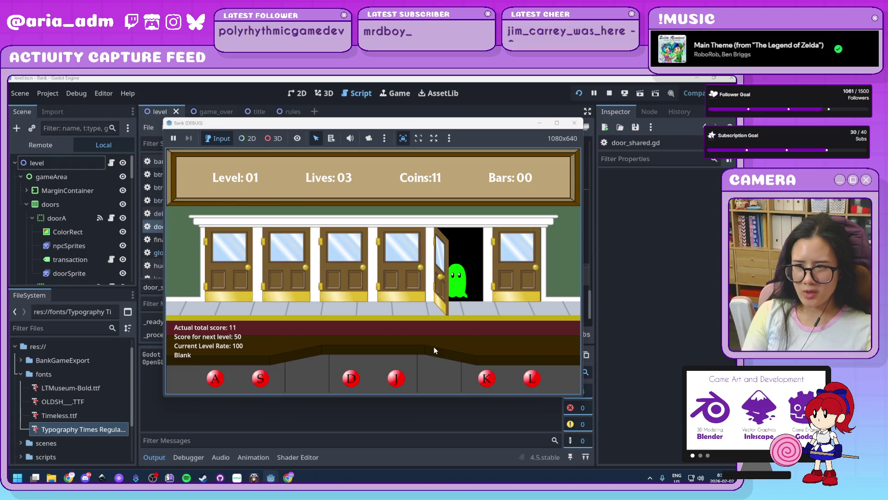
pyautogui.press('k')
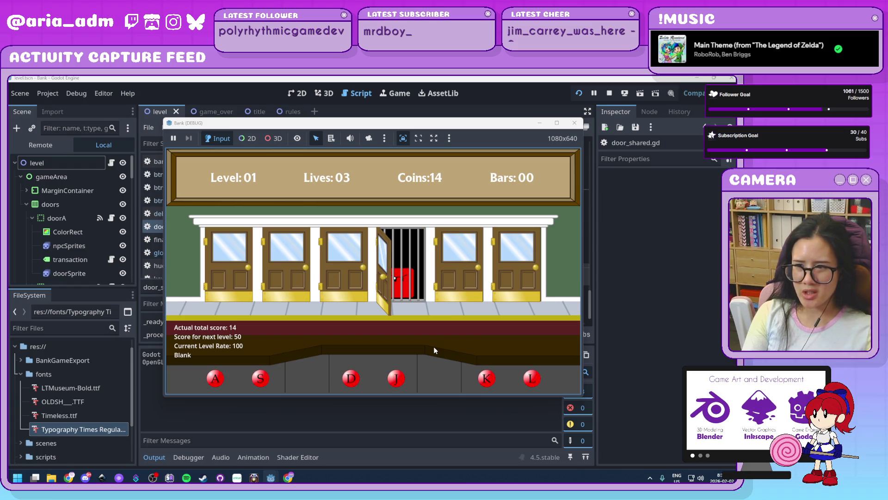
pyautogui.press('d')
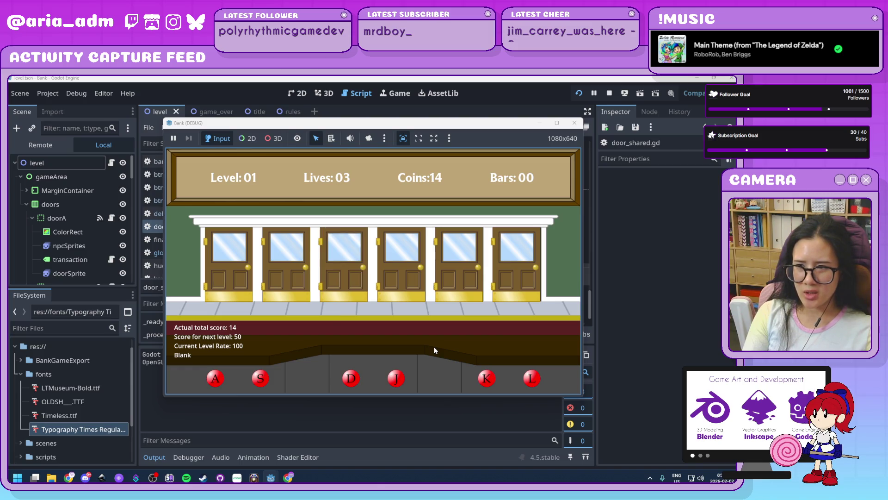
pyautogui.press('k')
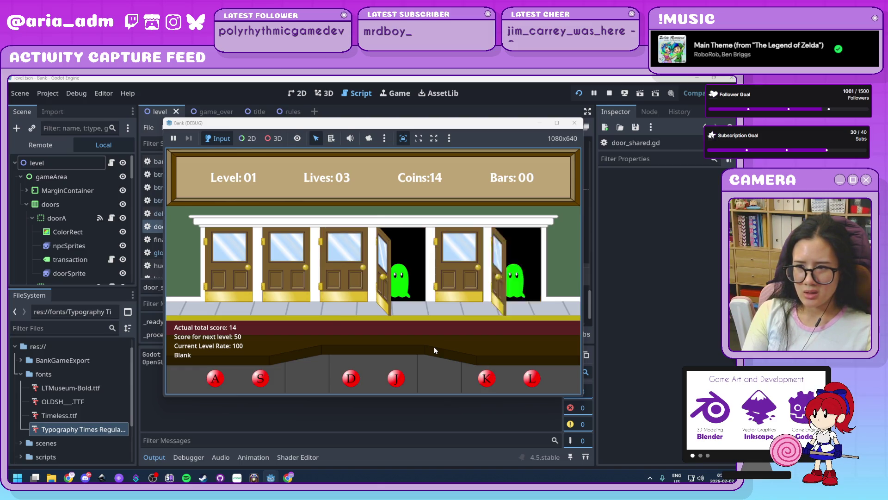
pyautogui.press('a')
pyautogui.press('j')
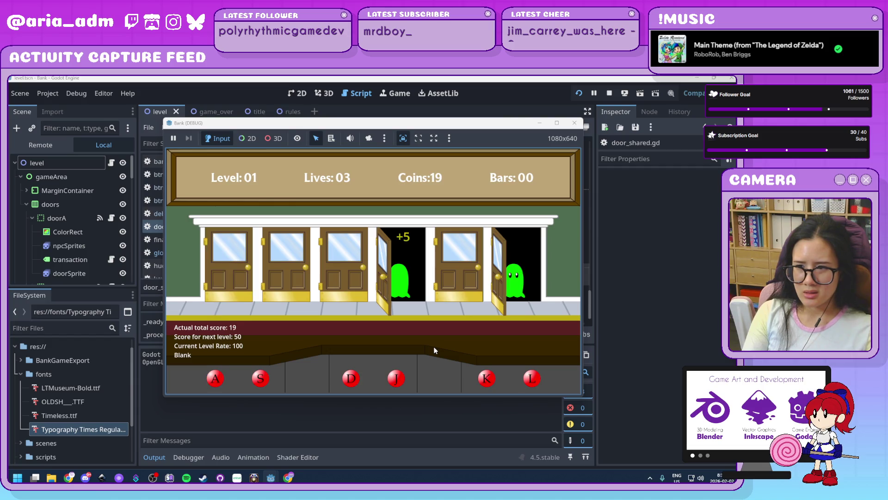
pyautogui.press('l')
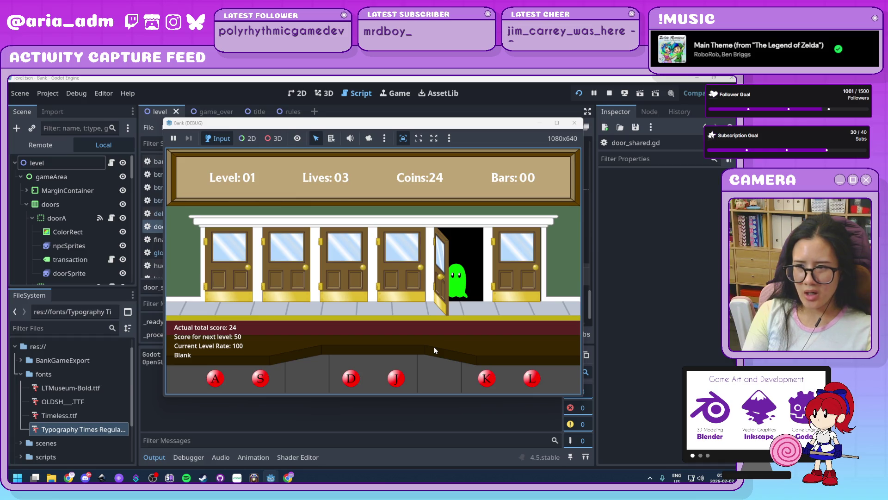
# Keep serving ghosts and barring robbers until level 1 ends with 50 coins and Level 02 appears.
pyautogui.press('k')
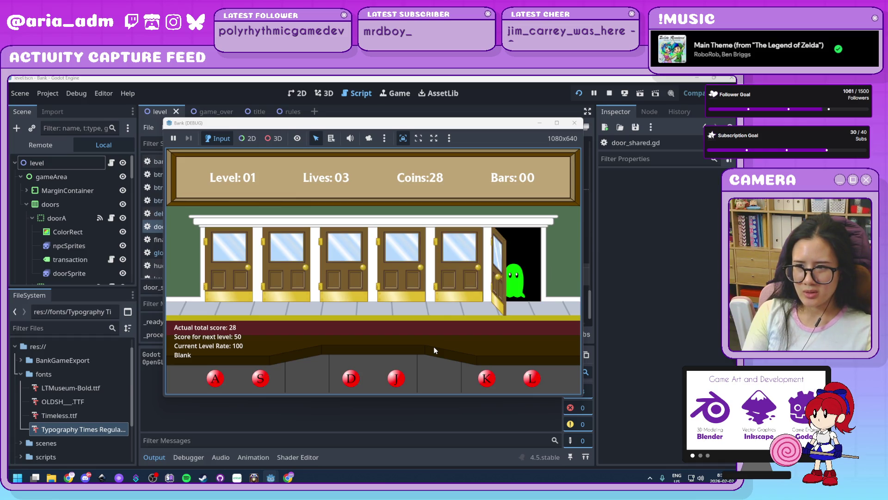
pyautogui.press('l')
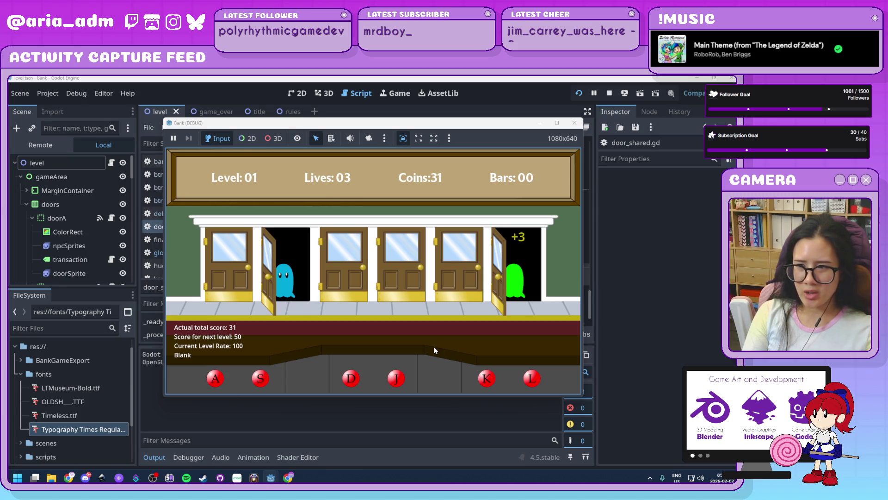
pyautogui.press('s')
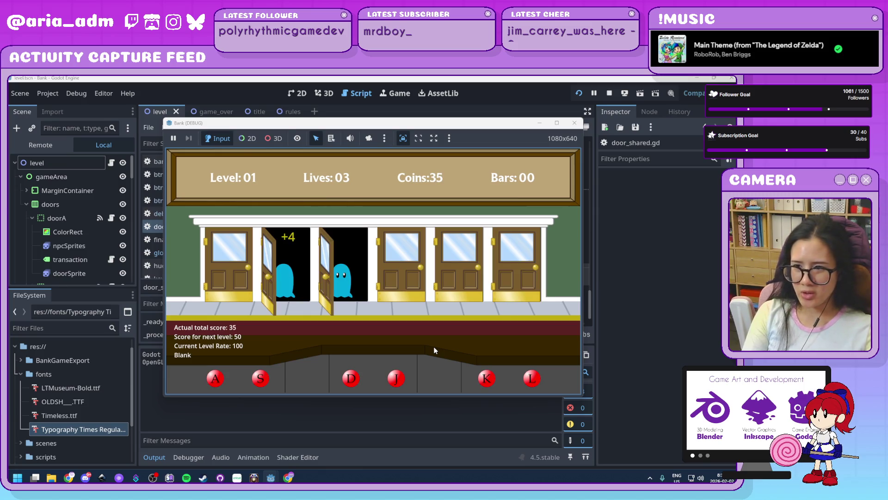
pyautogui.press('d')
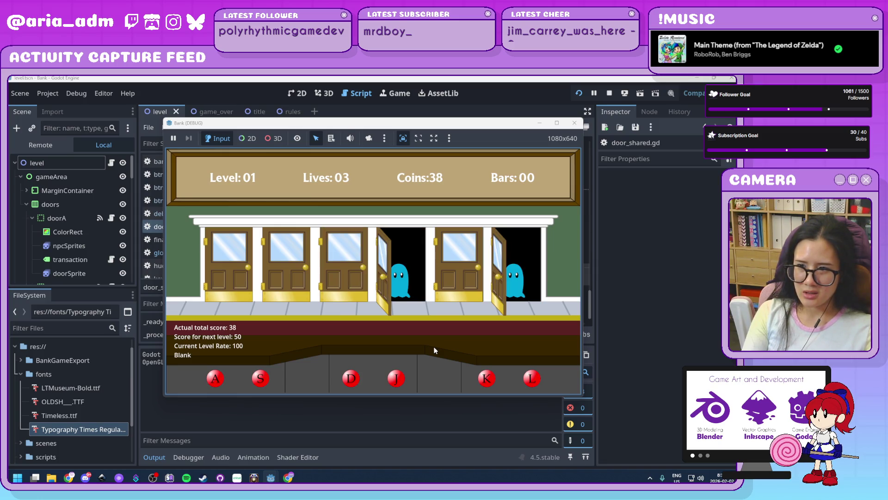
pyautogui.press('j')
pyautogui.press('l')
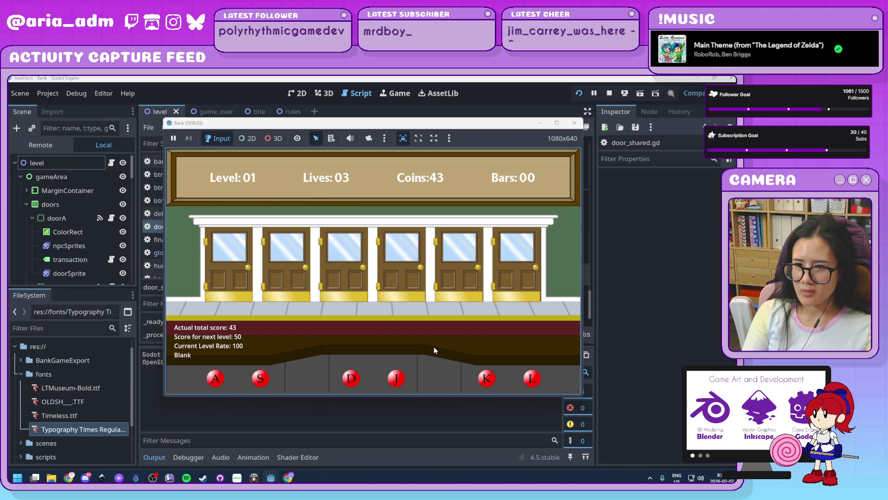
pyautogui.press('a')
pyautogui.press('k')
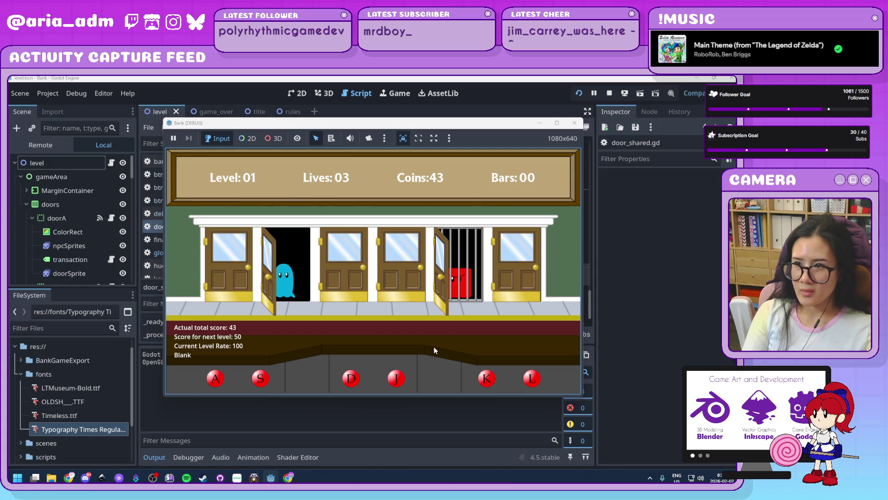
pyautogui.press('d')
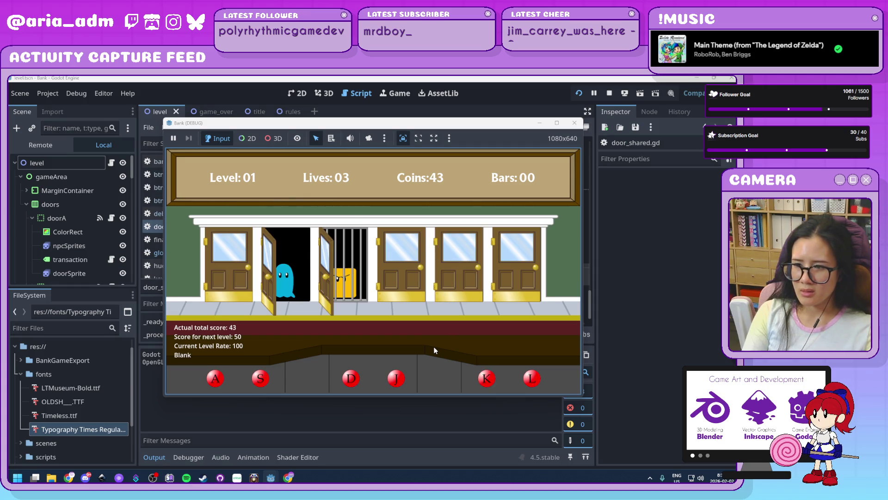
pyautogui.press('s')
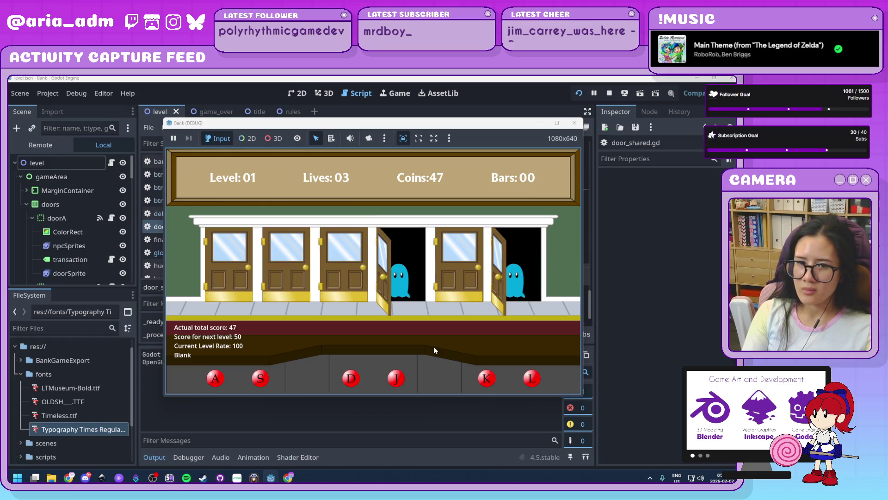
pyautogui.press('j')
pyautogui.press('l')
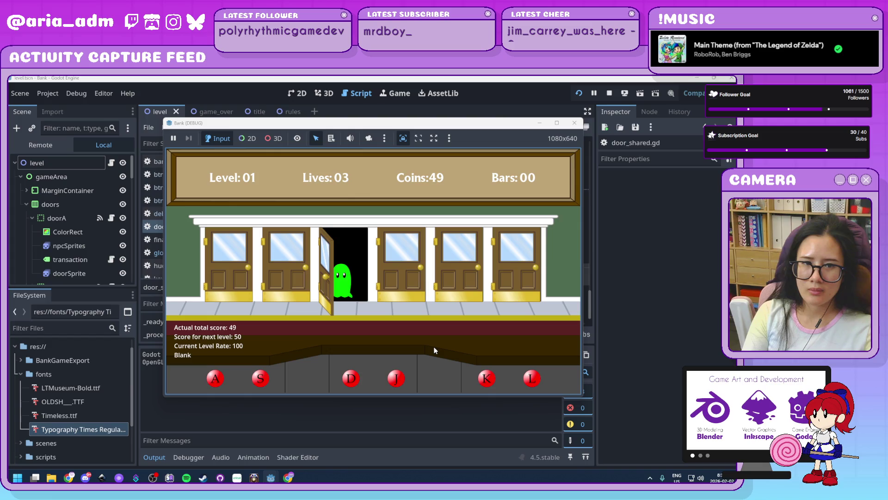
pyautogui.press('d')
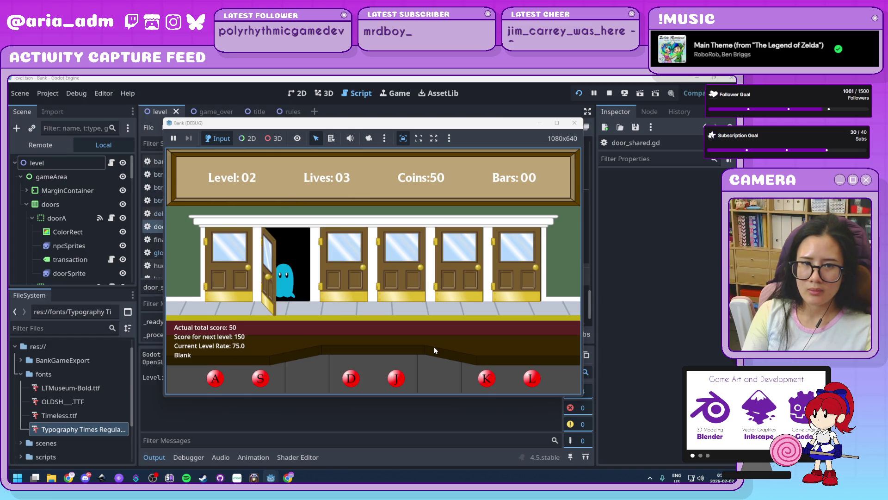
# Serve level-2 ghosts and bar robbers at doors 1, 4 and 5, reaching 169 coins.
pyautogui.press('s')
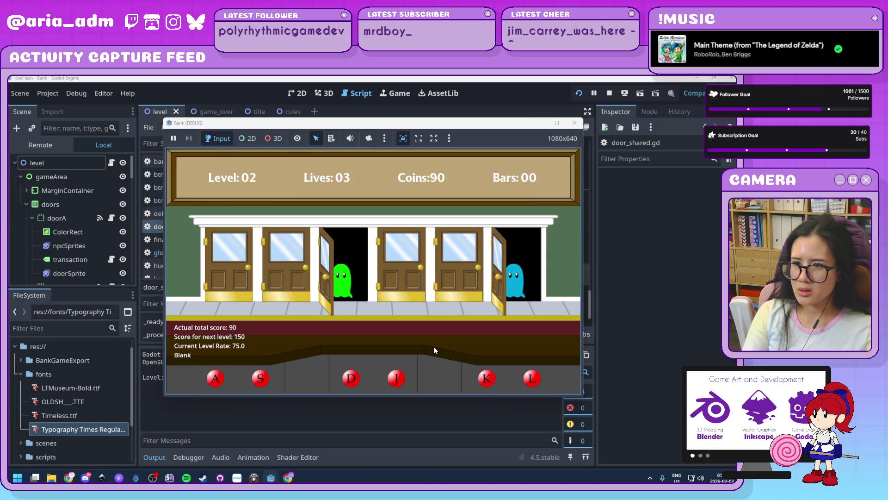
pyautogui.press('l')
pyautogui.press('d')
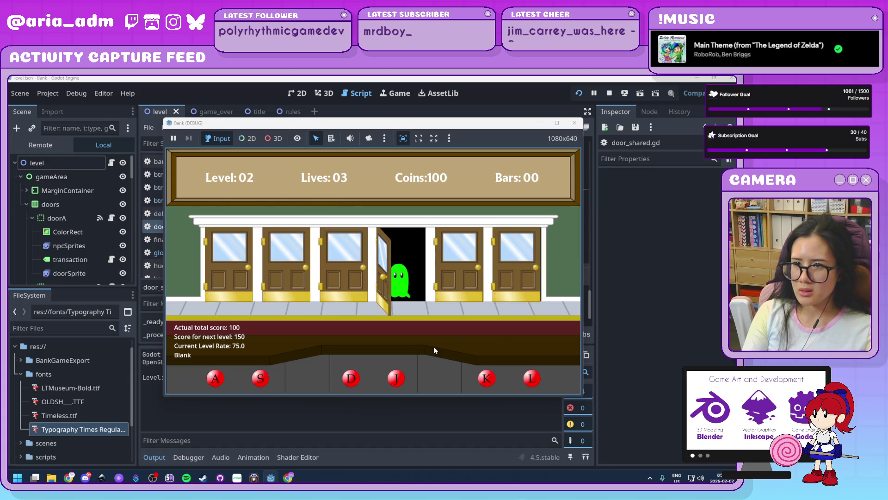
pyautogui.press('j')
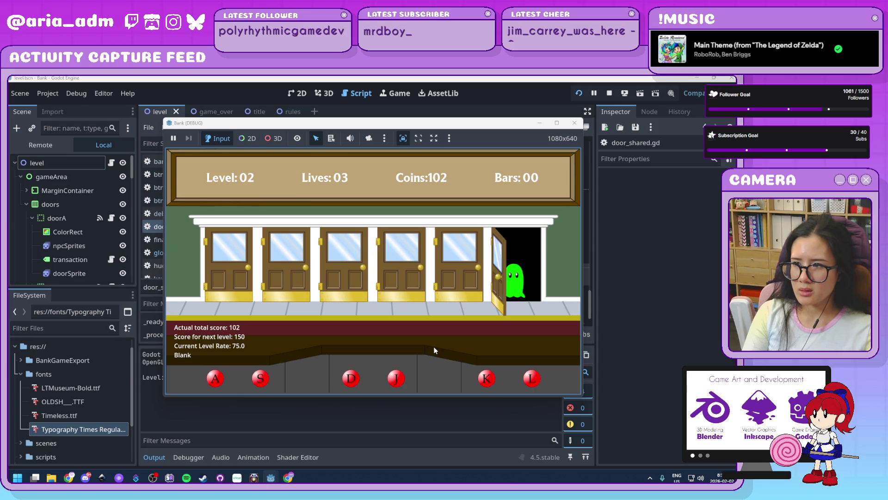
pyautogui.press('l')
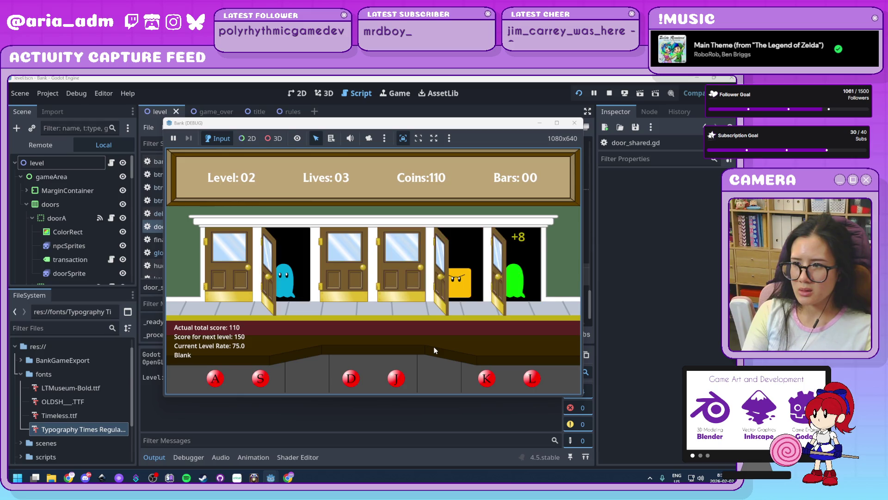
pyautogui.press('k')
pyautogui.press('s')
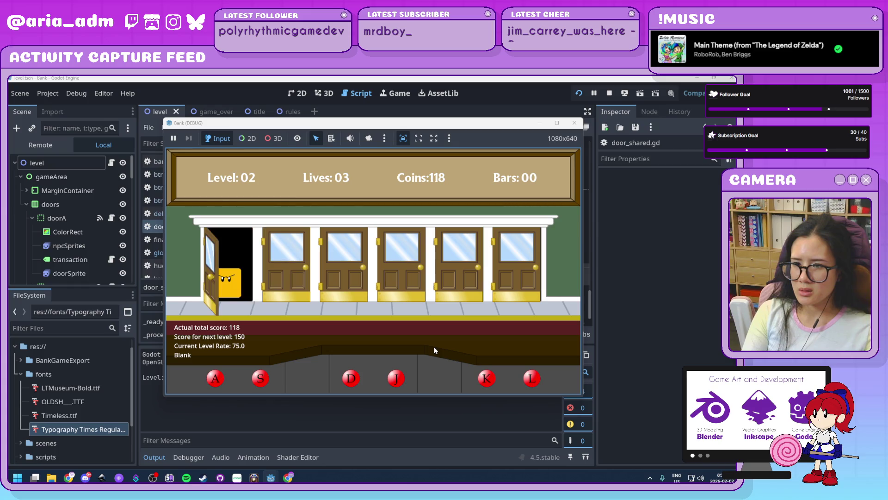
pyautogui.press('a')
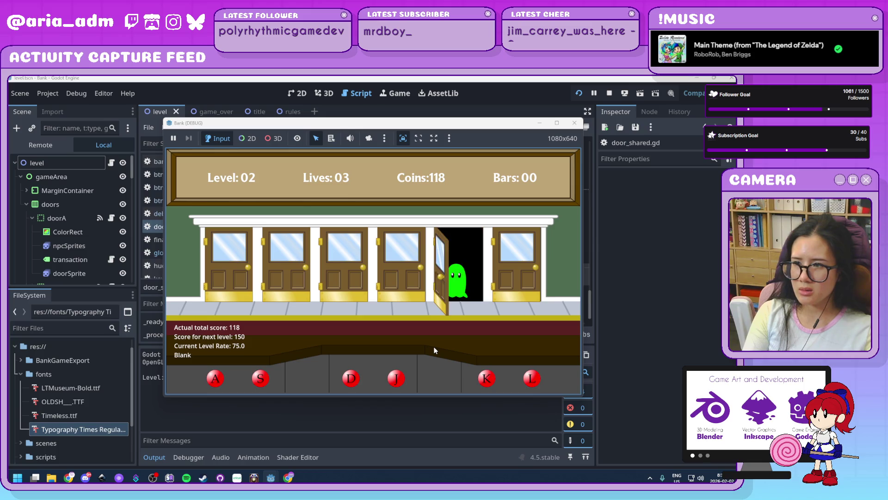
pyautogui.press('k')
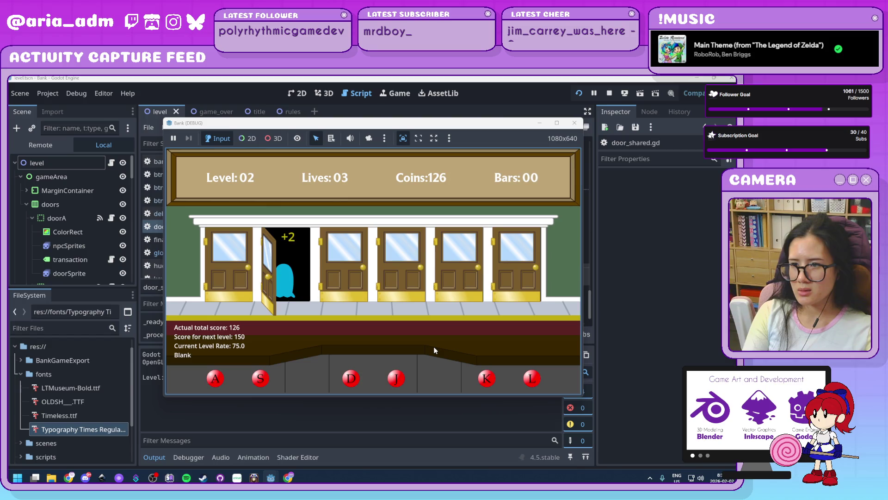
pyautogui.press('l')
pyautogui.press('s')
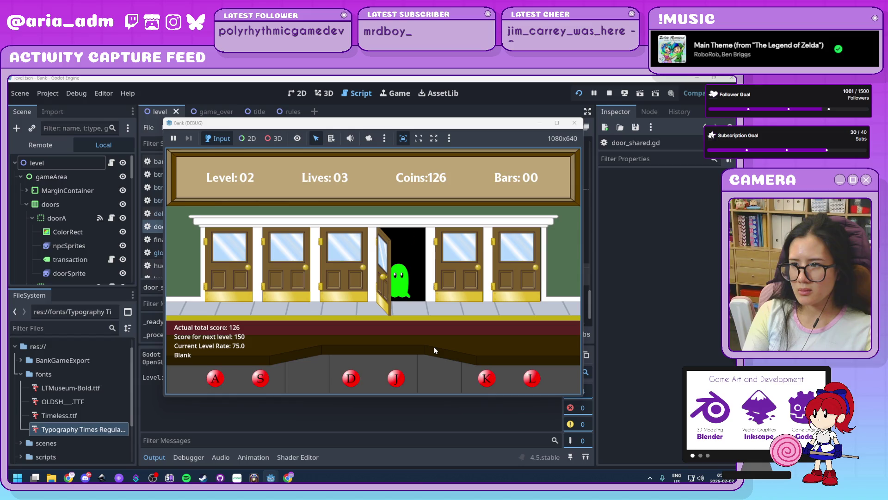
pyautogui.press('j')
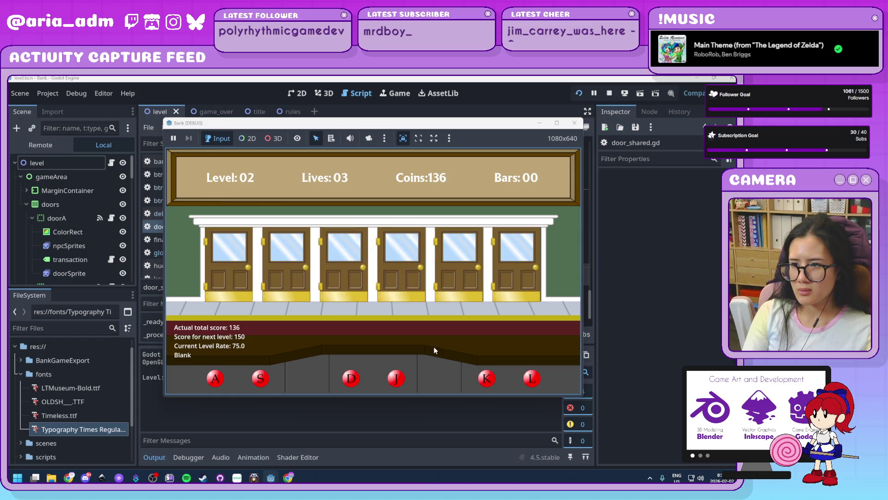
pyautogui.press('a')
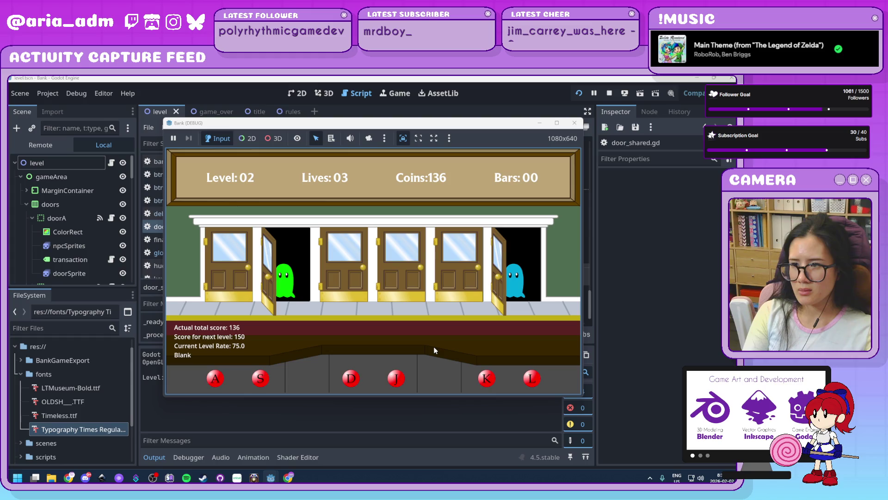
pyautogui.press('j')
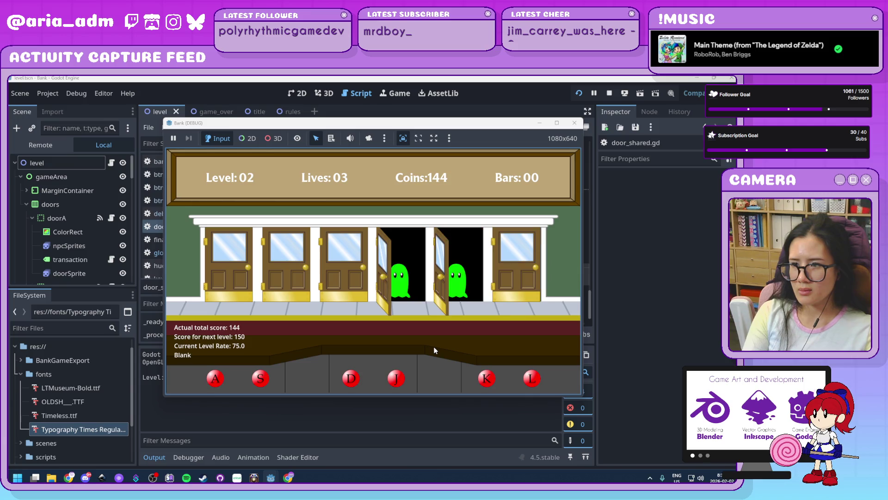
# Pay the level-3 ghosts waiting at doors 4, 5, 3, 2, 5, 4, 1, 6, 4 and 5.
pyautogui.press('j')
pyautogui.press('k')
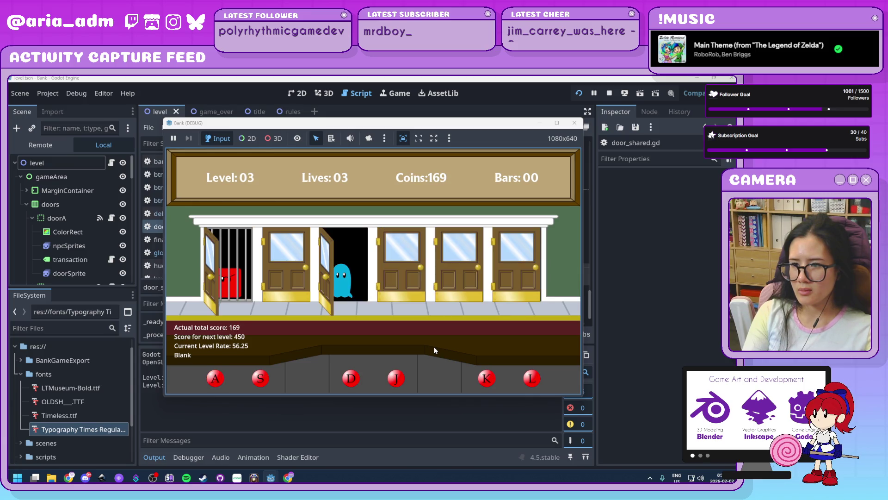
pyautogui.press('d')
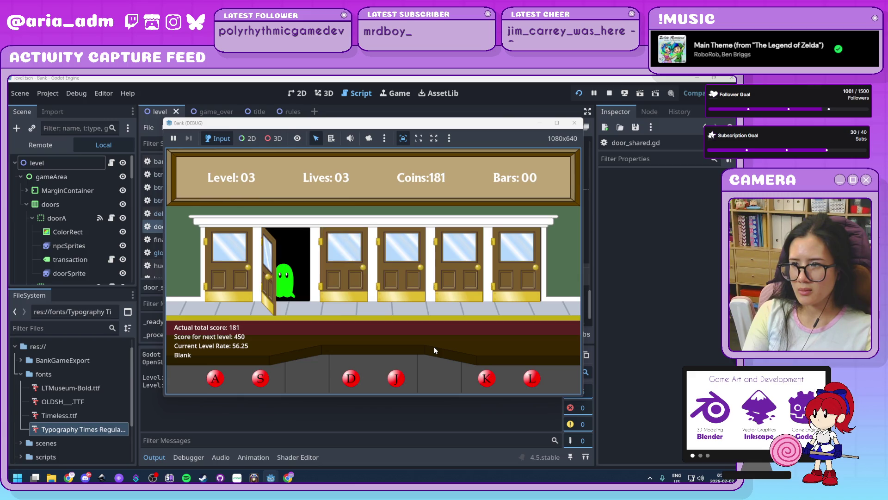
pyautogui.press('s')
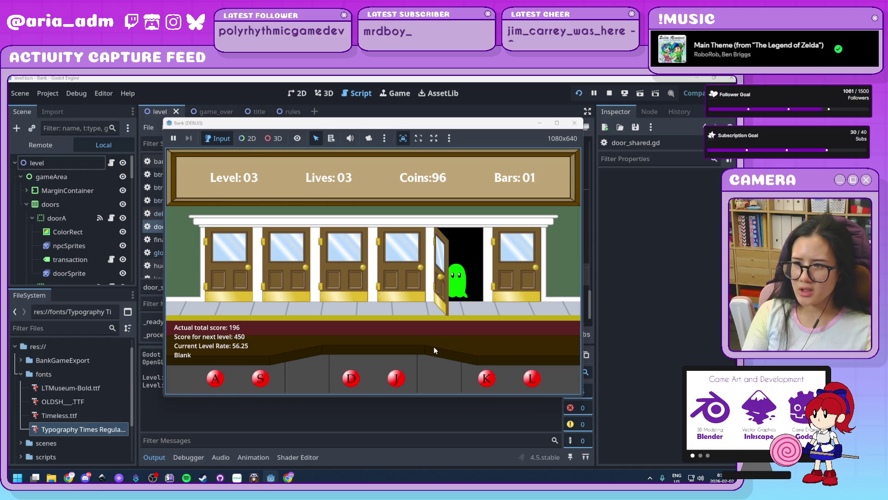
pyautogui.press('k')
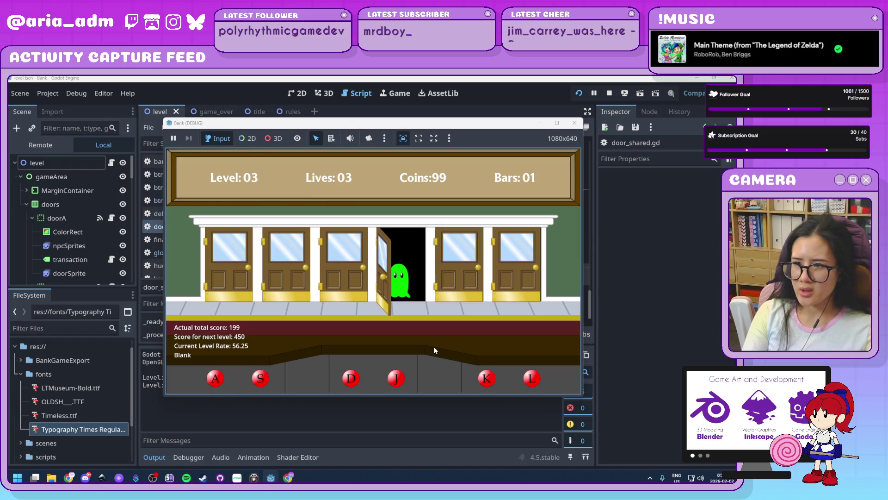
pyautogui.press('j')
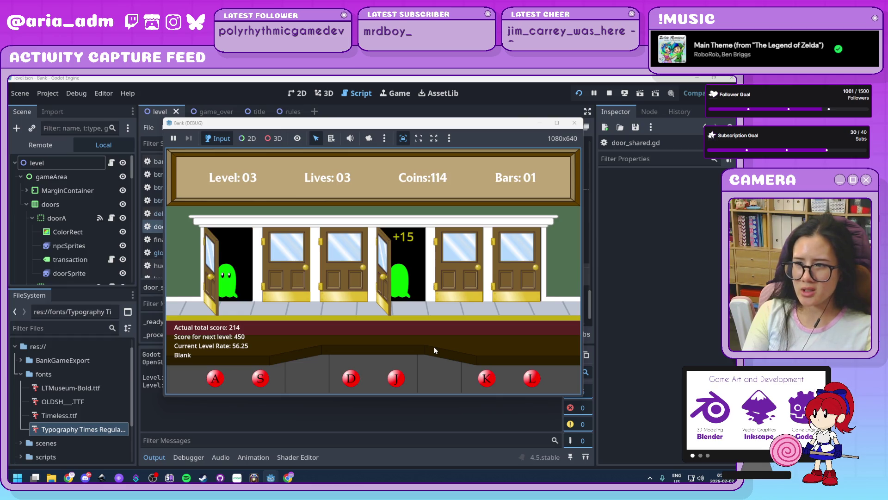
pyautogui.press('a')
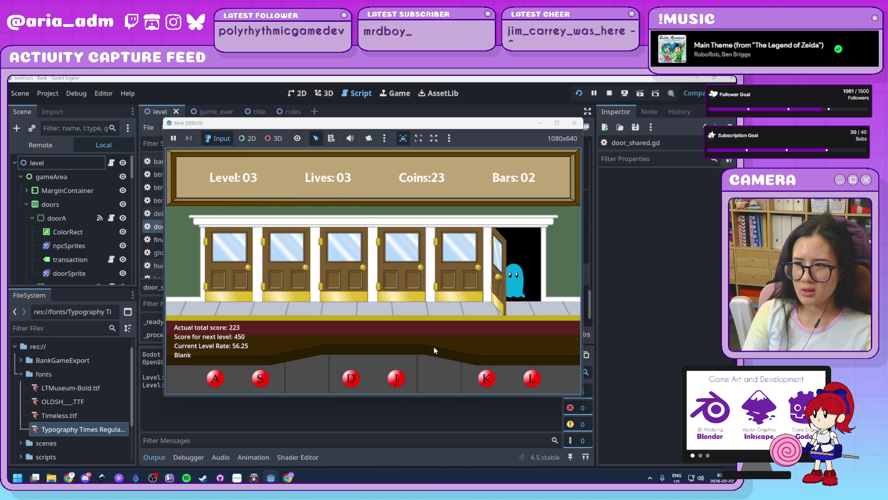
pyautogui.press('l')
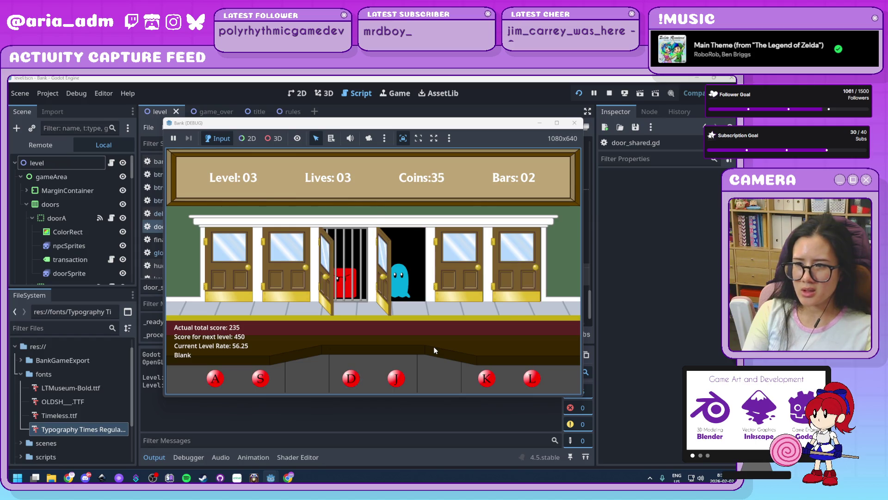
pyautogui.press('j')
pyautogui.press('k')
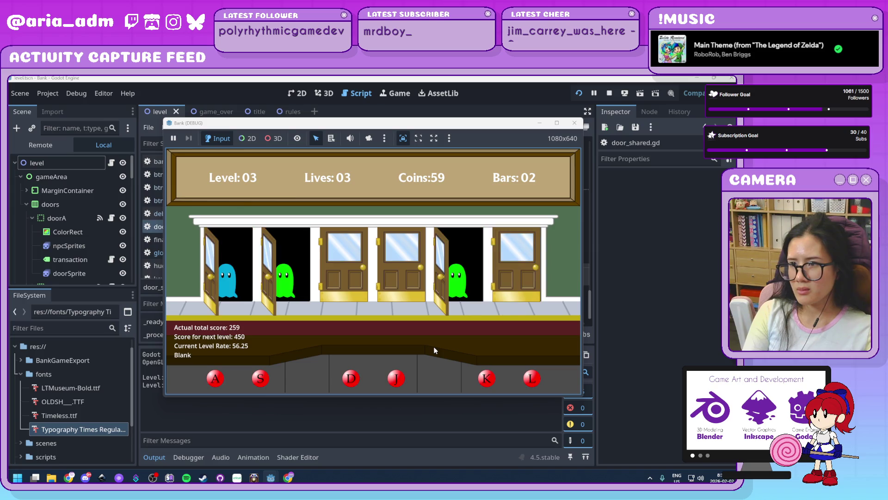
# Serve the next wave of ghosts at doors 1, 2, 5, 1, 2, 5, 3 and 6.
pyautogui.press('a')
pyautogui.press('s')
pyautogui.press('k')
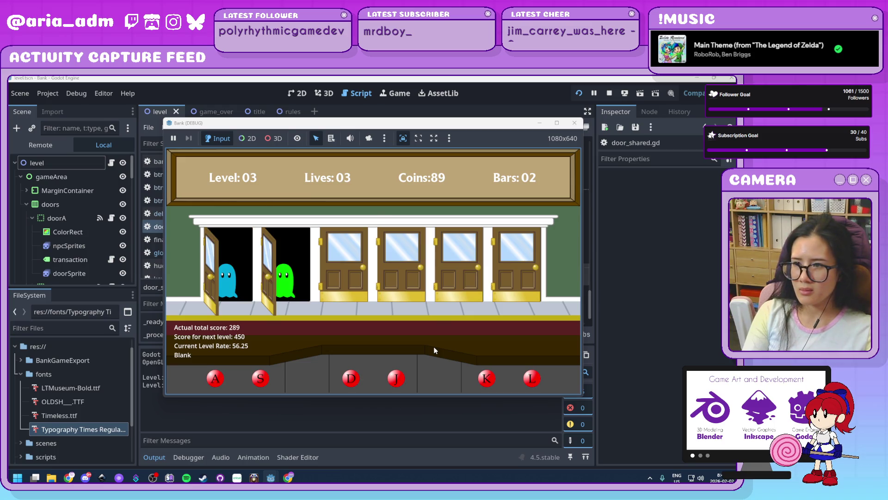
pyautogui.press('a')
pyautogui.press('s')
pyautogui.press('k')
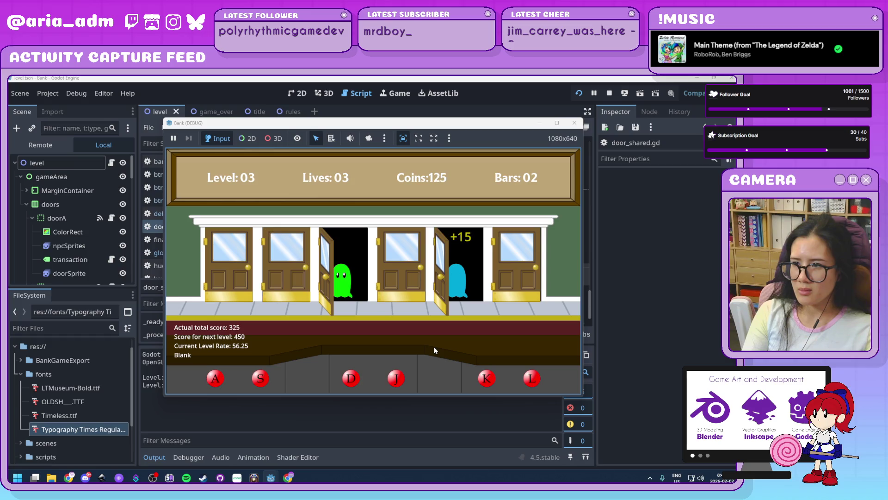
pyautogui.press('d')
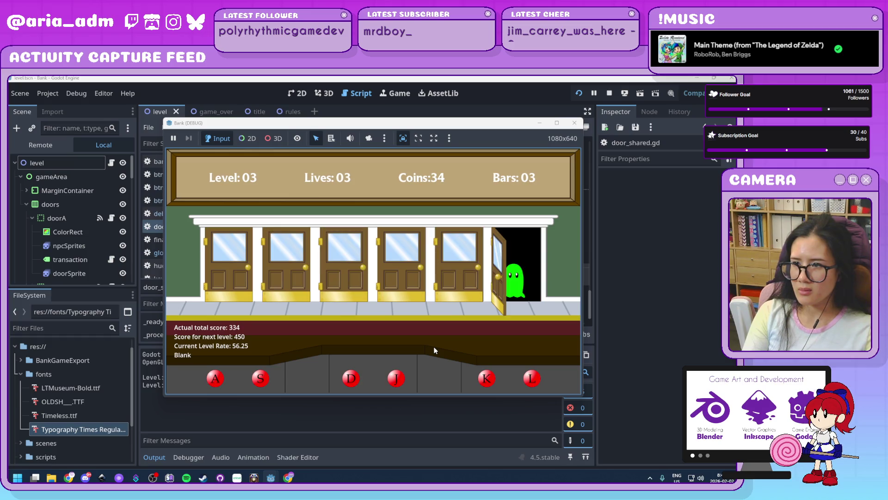
pyautogui.press('l')
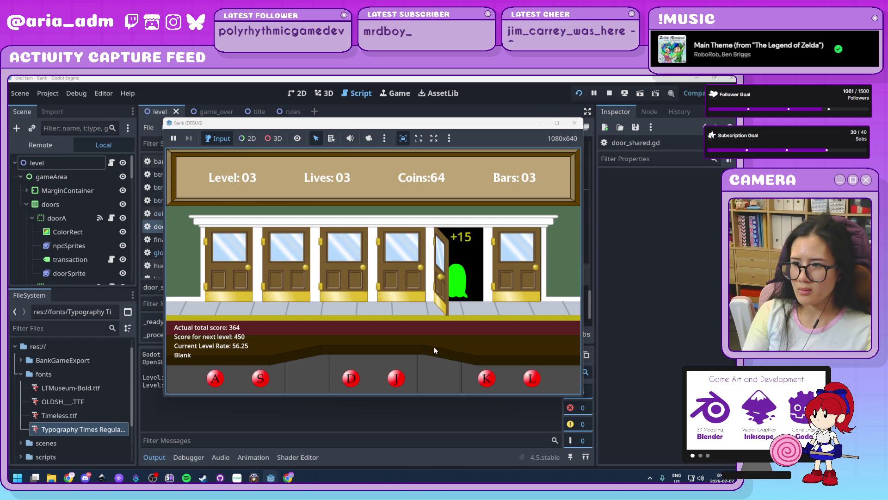
# Bar the red robber at door 4 and serve the remaining ghosts until level 4 starts at score 567.
pyautogui.press('j')
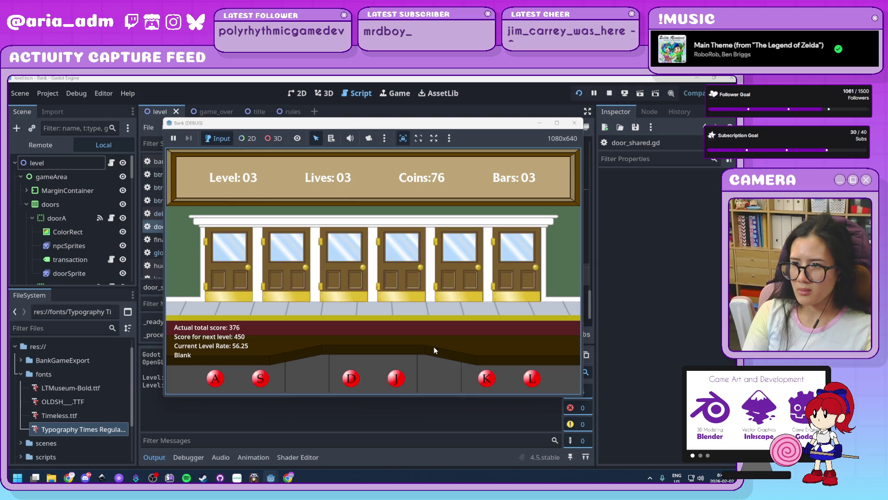
pyautogui.press('l')
pyautogui.press('j')
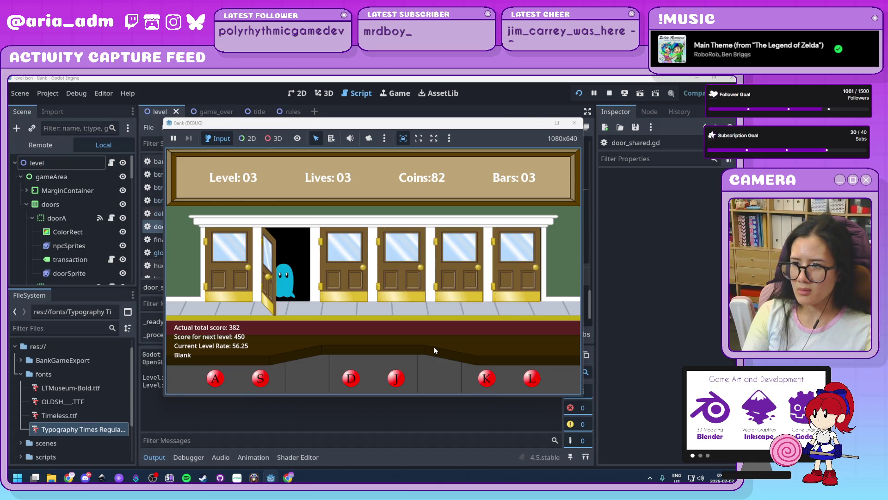
pyautogui.press('s')
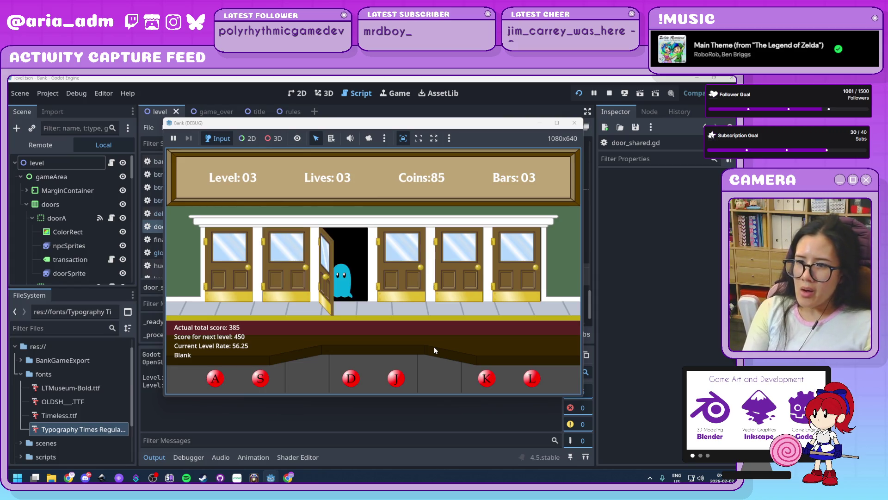
pyautogui.press('d')
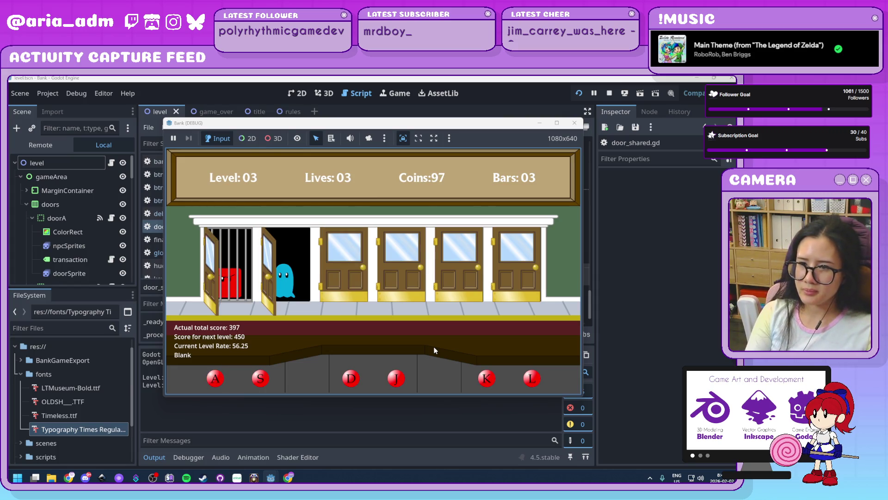
pyautogui.press('s')
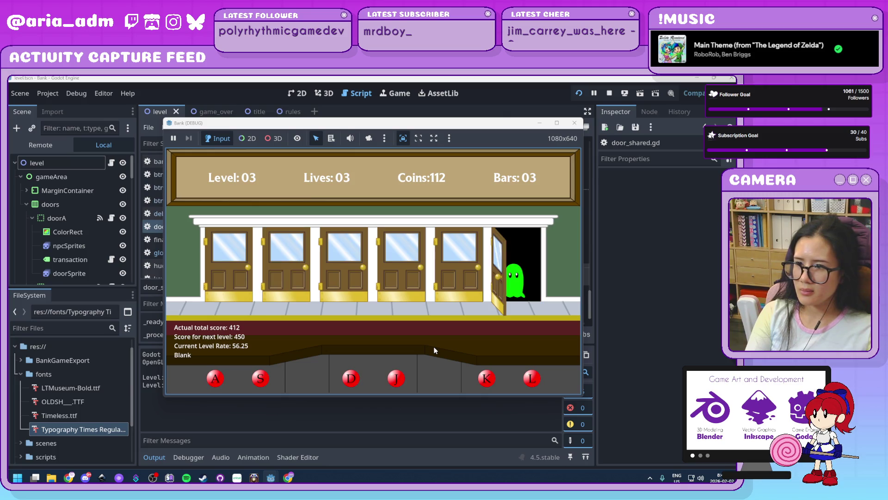
pyautogui.press('l')
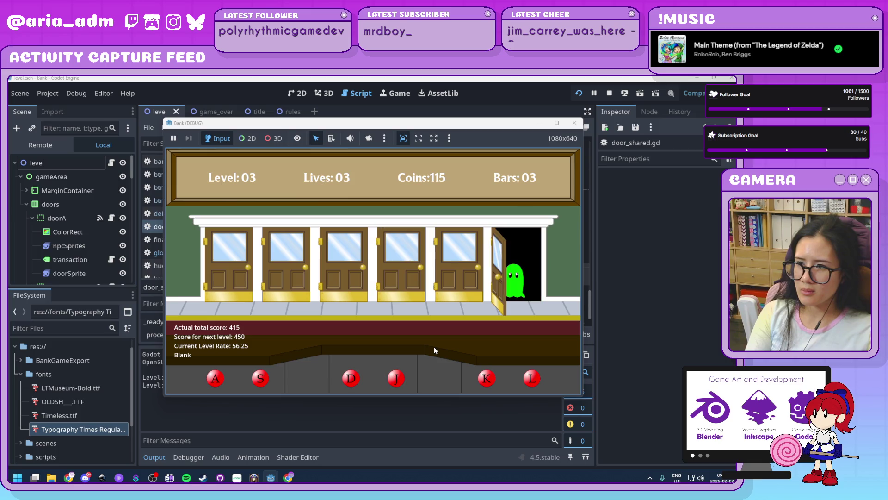
pyautogui.press('l')
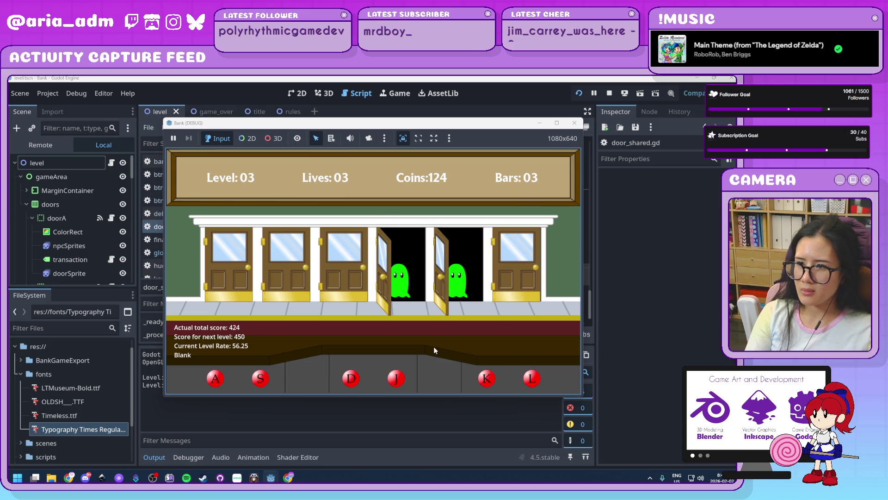
pyautogui.press('k')
pyautogui.press('j')
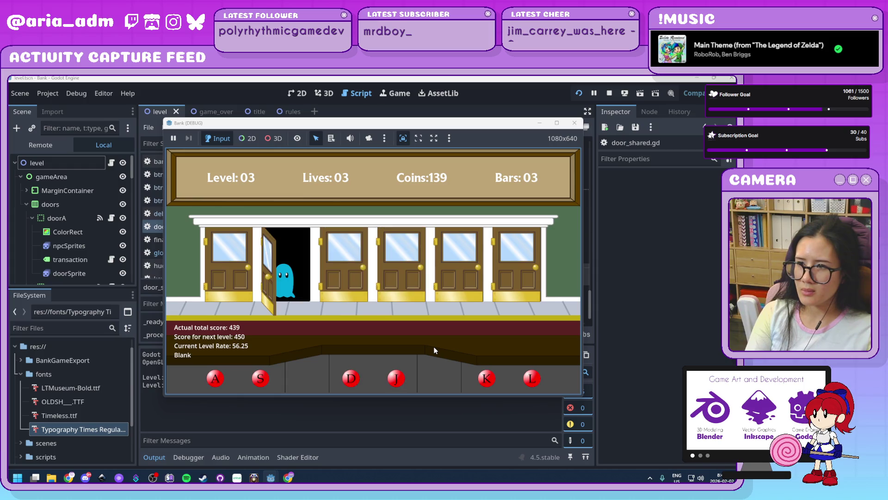
pyautogui.press('s')
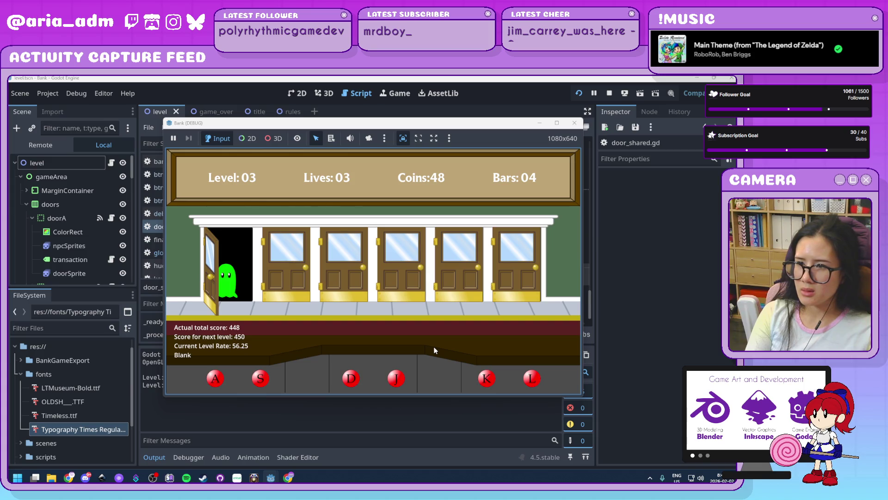
pyautogui.press('a')
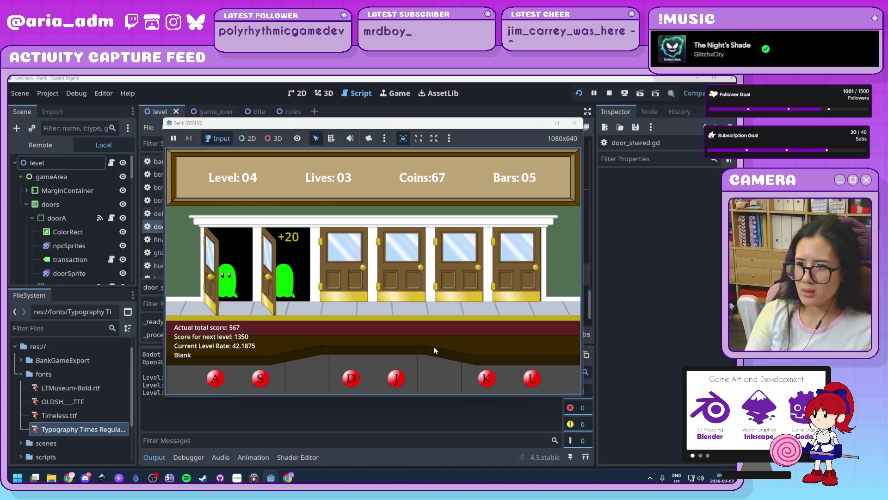
# Jail the robber at door 6, then serve ghosts at doors 2, 3, 1, 6, 2 and 5.
pyautogui.press('l')
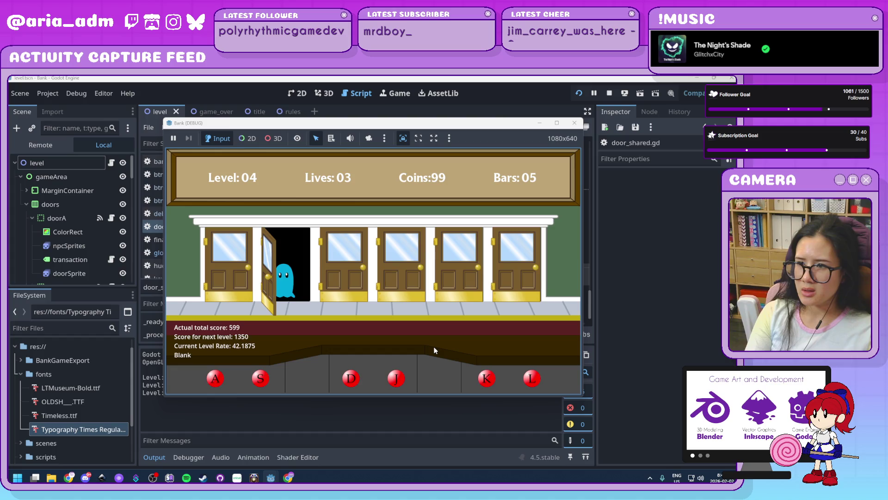
pyautogui.press('s')
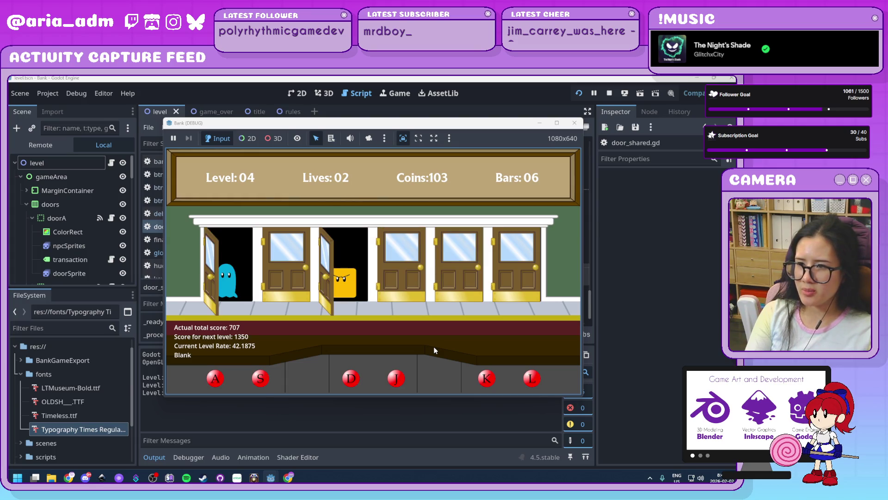
pyautogui.press('d')
pyautogui.press('a')
pyautogui.press('l')
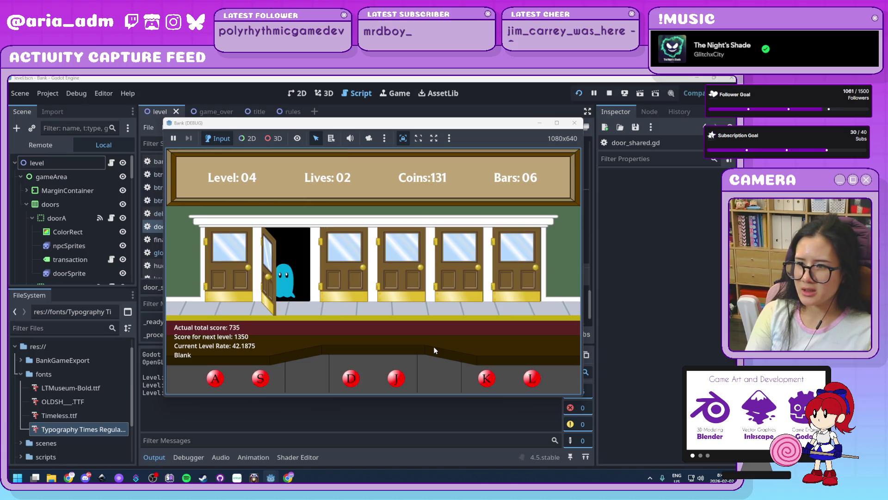
pyautogui.press('s')
pyautogui.press('k')
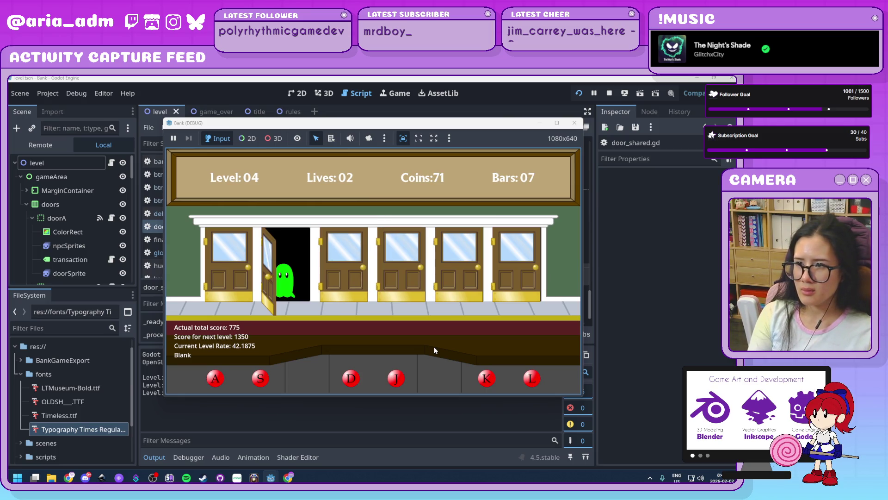
# Serve the ghosts at doors 2, 6, 1, 4 and 5.
pyautogui.press('s')
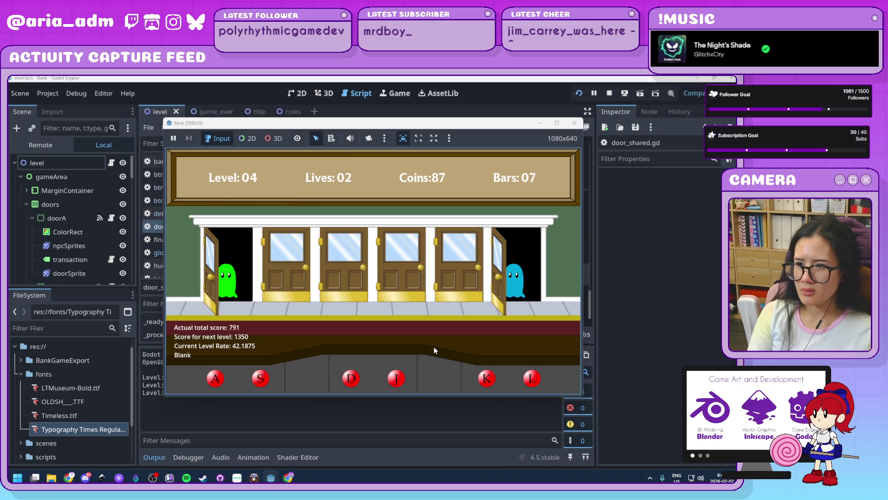
pyautogui.press('l')
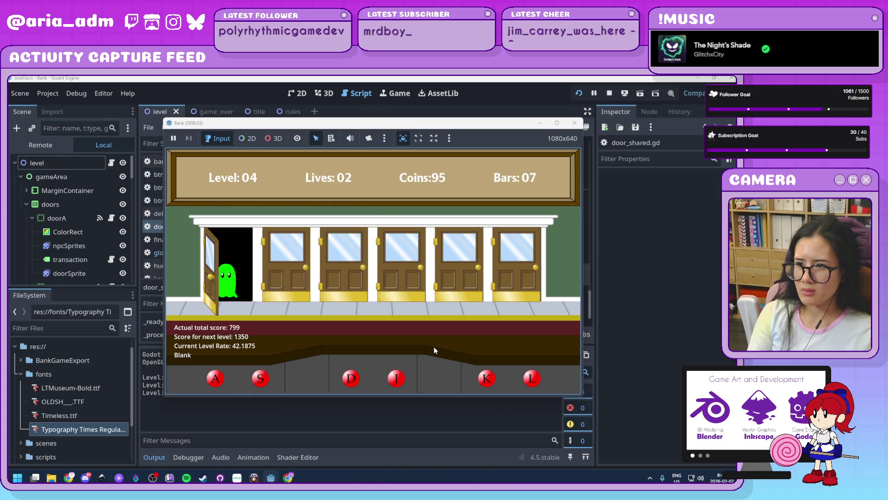
pyautogui.press('a')
pyautogui.press('j')
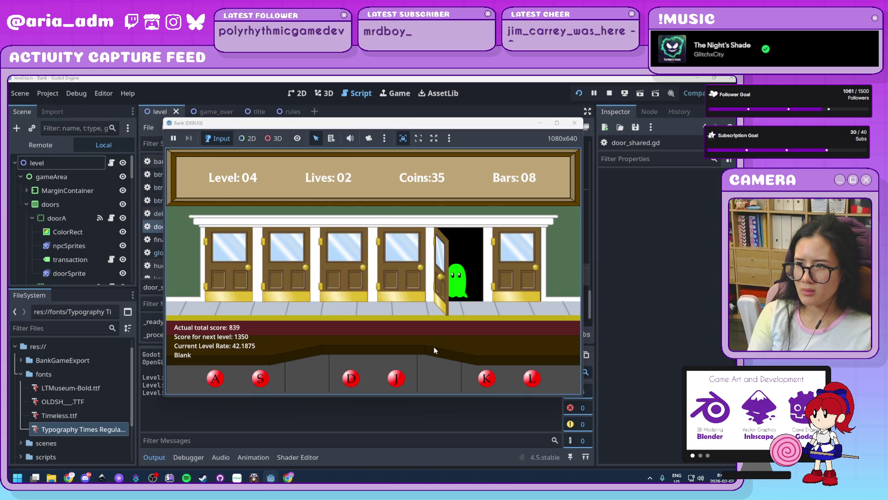
pyautogui.press('k')
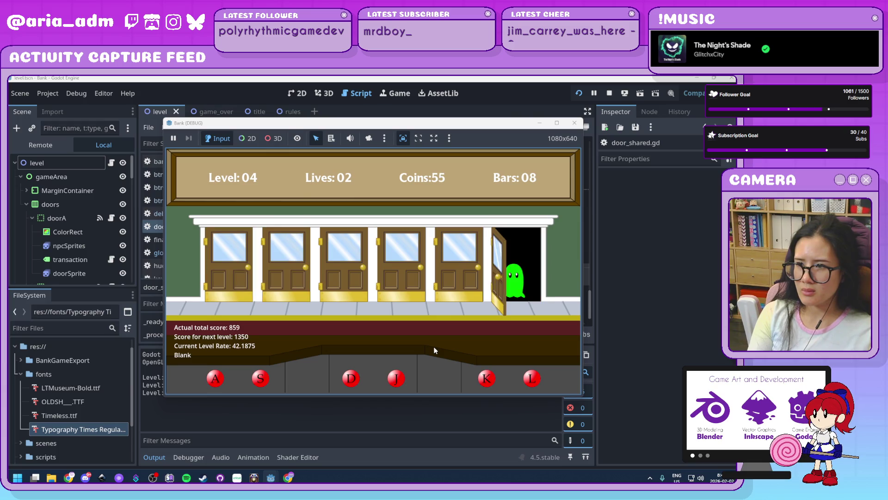
# Serve ghosts at doors 1, 2, 4, 3, 4, 6, 3 and 5, reaching score 1011 and nine bars.
pyautogui.press('a')
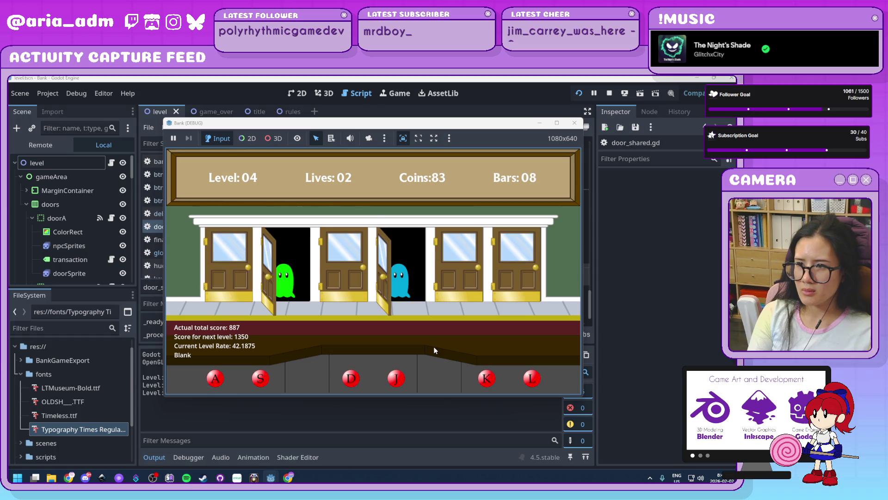
pyautogui.press('s')
pyautogui.press('j')
pyautogui.press('d')
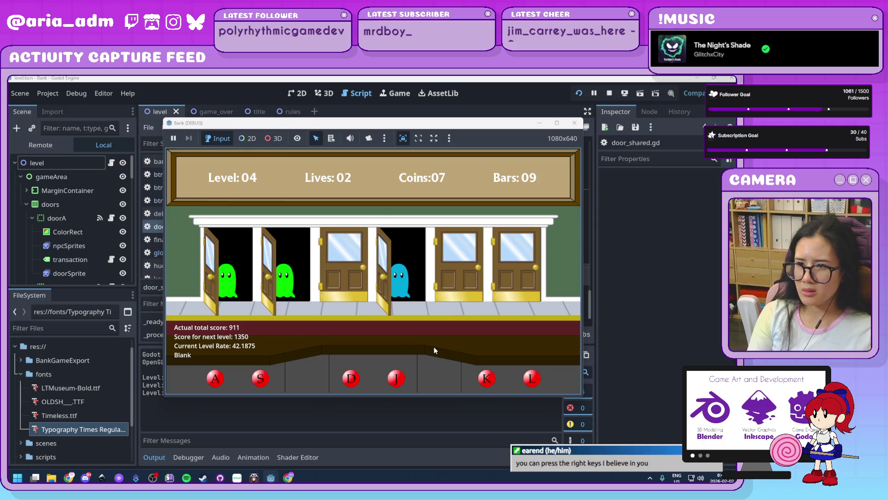
pyautogui.press('j')
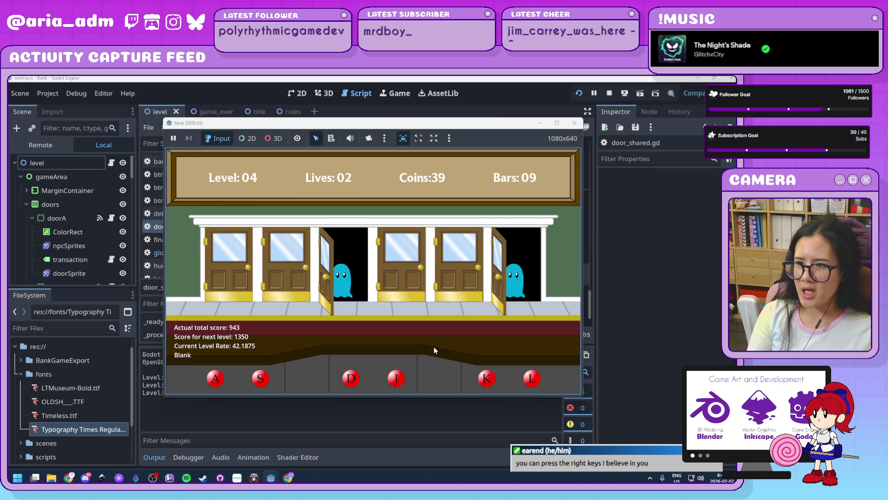
pyautogui.press('l')
pyautogui.press('d')
pyautogui.press('k')
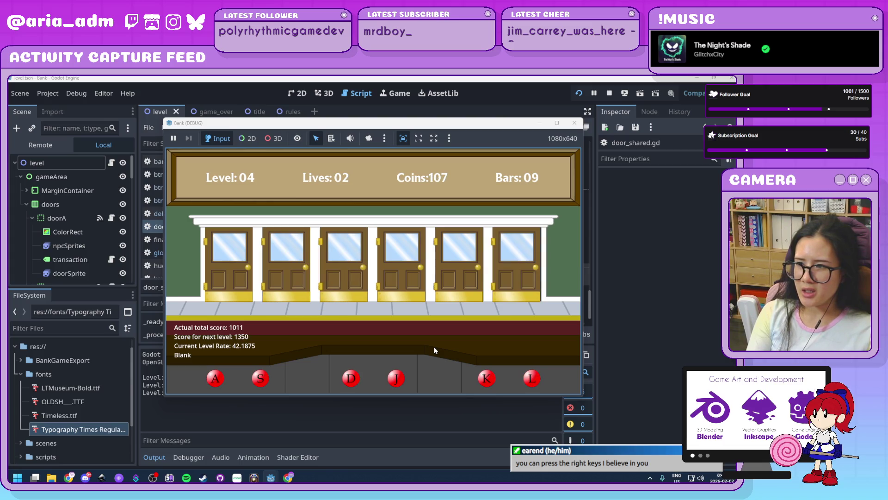
# Jail the yellow robber at door 3 and serve ghosts at doors 5, 2, 4, 3, 6, 2 and 3.
pyautogui.press('k')
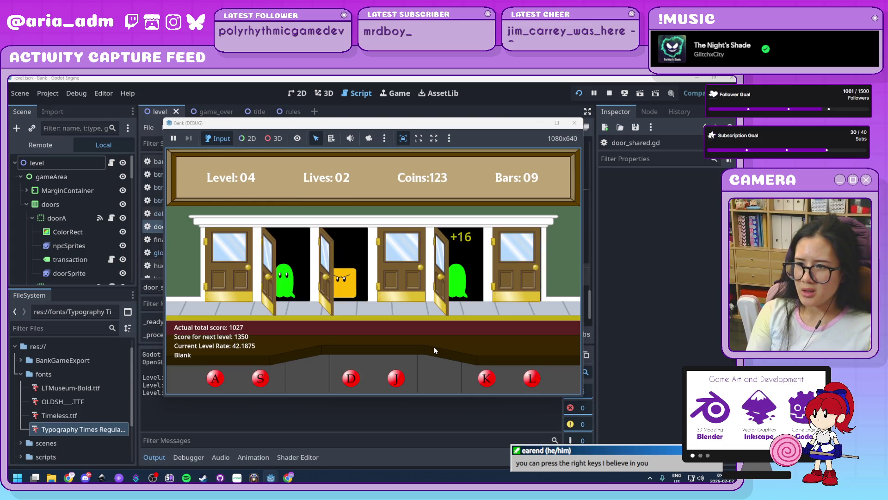
pyautogui.press('d')
pyautogui.press('s')
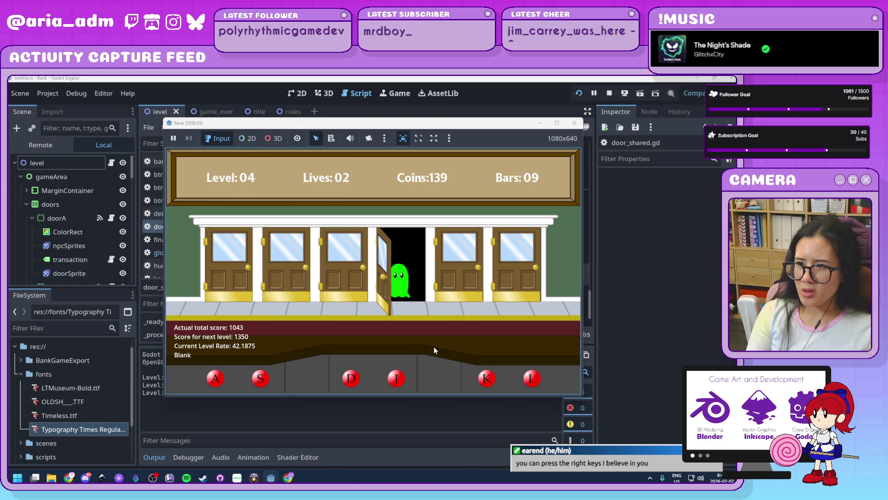
pyautogui.press('j')
pyautogui.press('d')
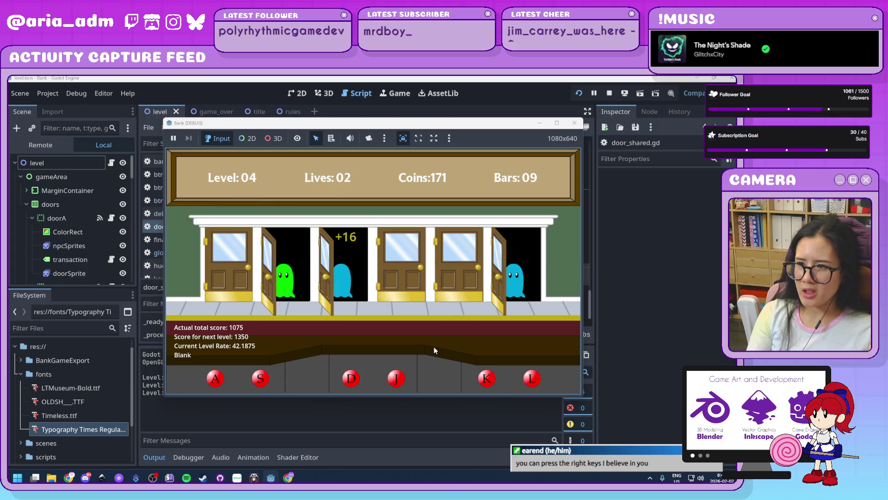
pyautogui.press('l')
pyautogui.press('s')
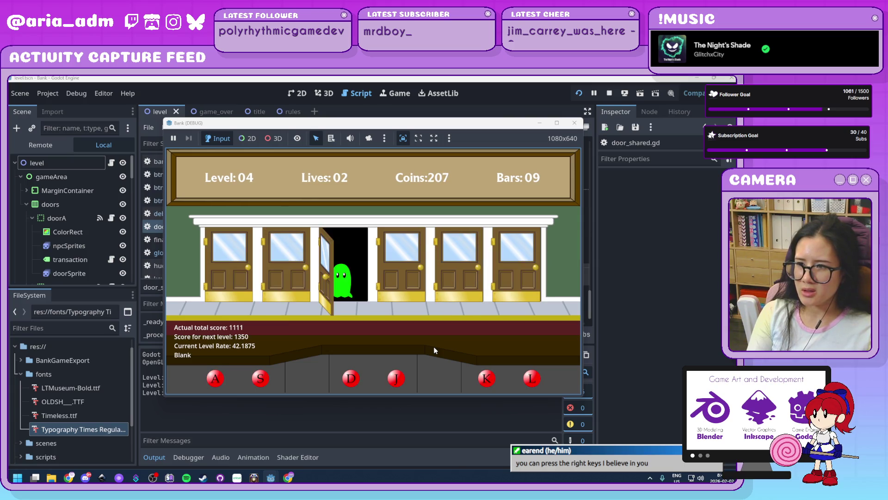
pyautogui.press('d')
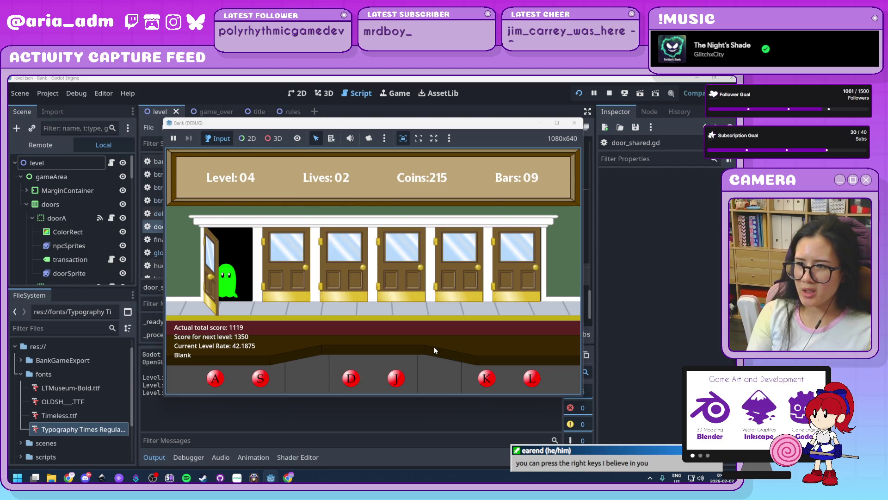
# Serve the ghosts waiting at doors 1, 6, 2, 1, 2, 4 and 5.
pyautogui.press('a')
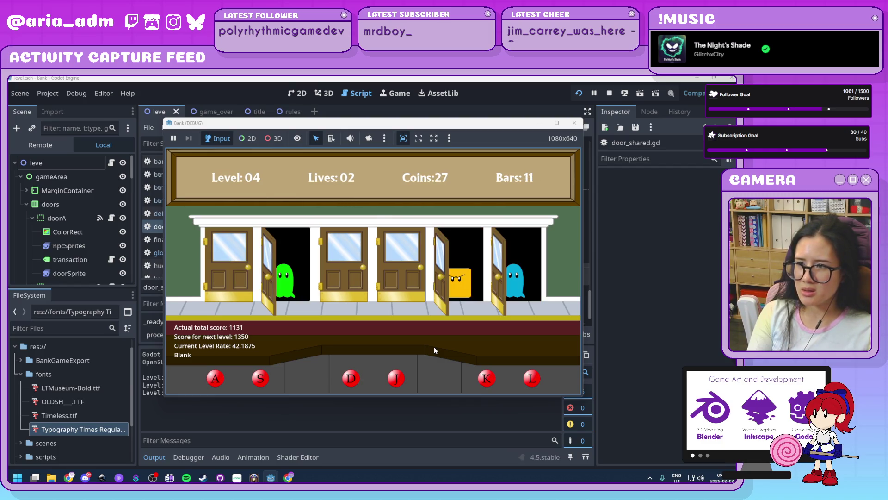
pyautogui.press('l')
pyautogui.press('s')
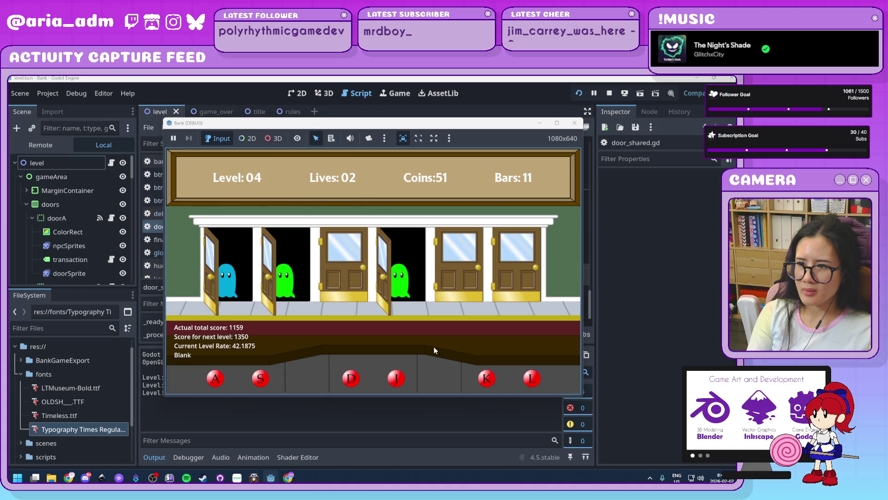
pyautogui.press('a')
pyautogui.press('s')
pyautogui.press('j')
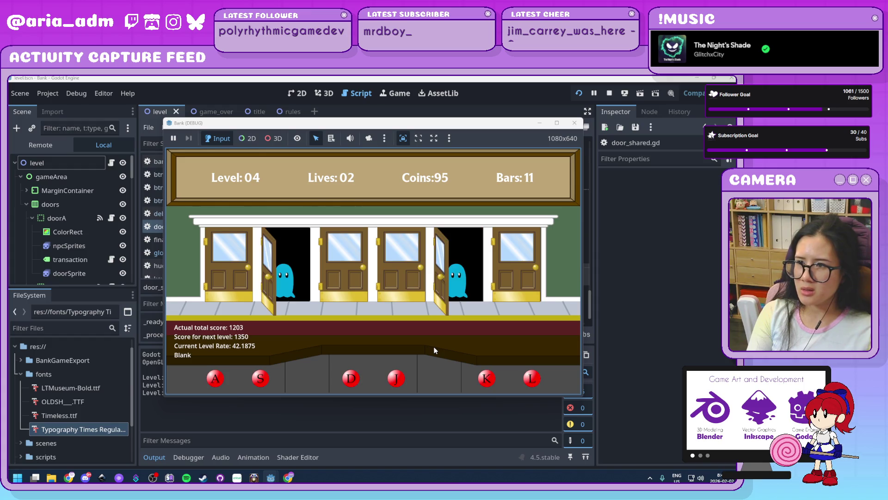
pyautogui.press('k')
# Serve the last level-4 ghosts until Level 05 begins with rate 31.640625 and target 4050.
pyautogui.press('s')
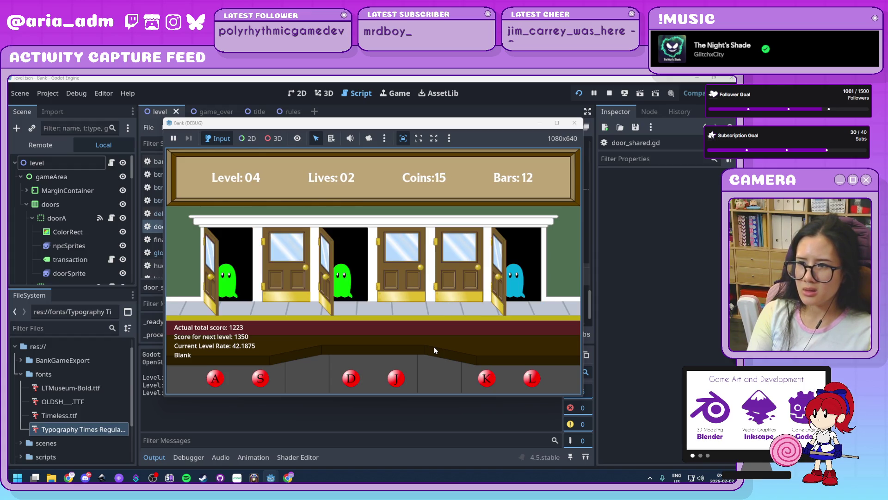
pyautogui.press('l')
pyautogui.press('a')
pyautogui.press('d')
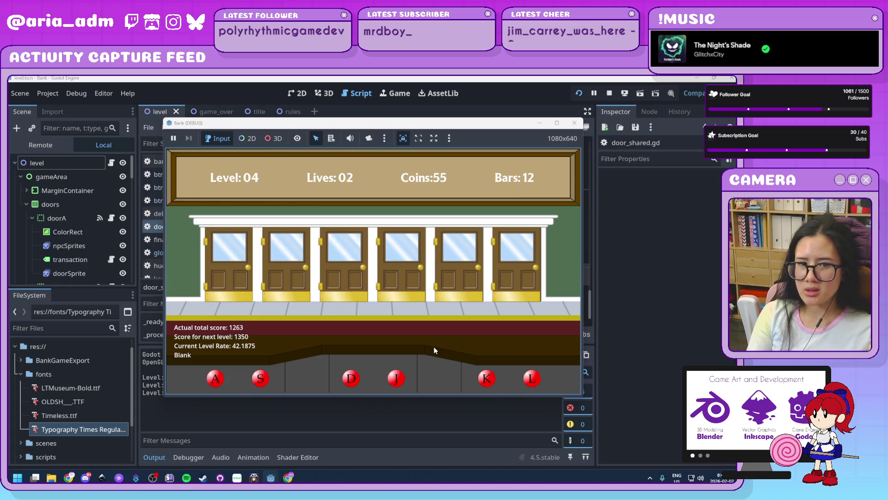
pyautogui.press('j')
pyautogui.press('k')
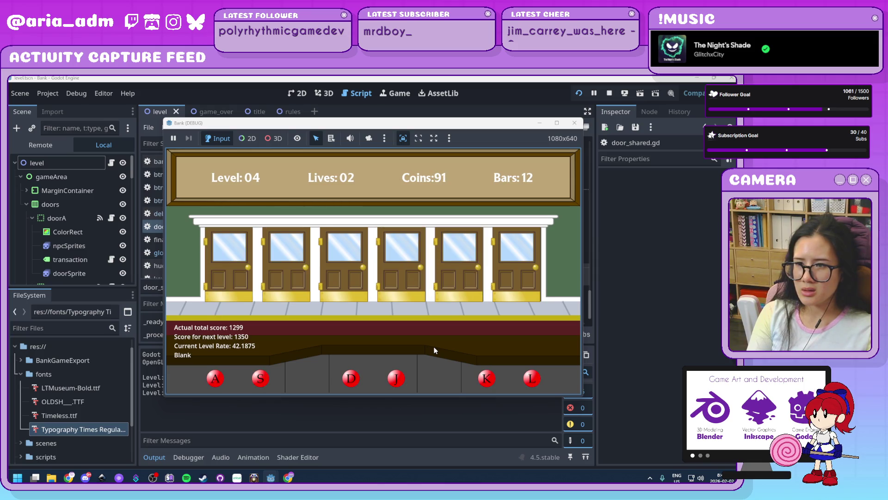
pyautogui.press('s')
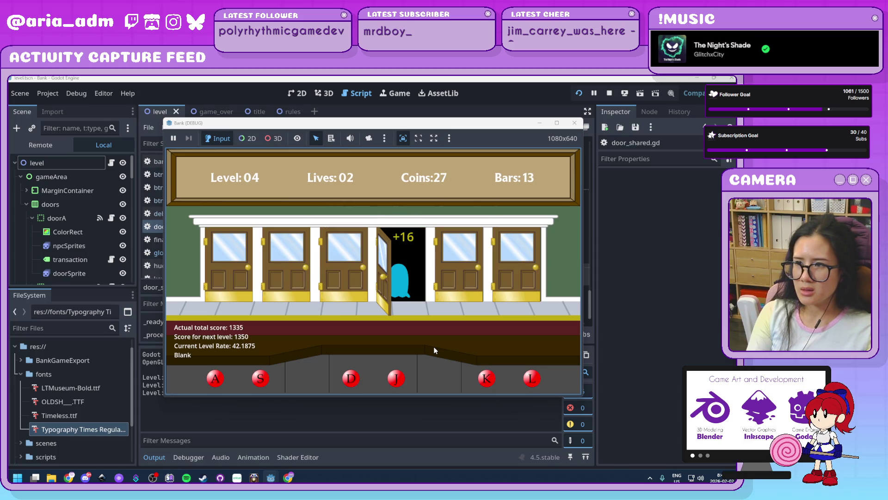
pyautogui.press('a')
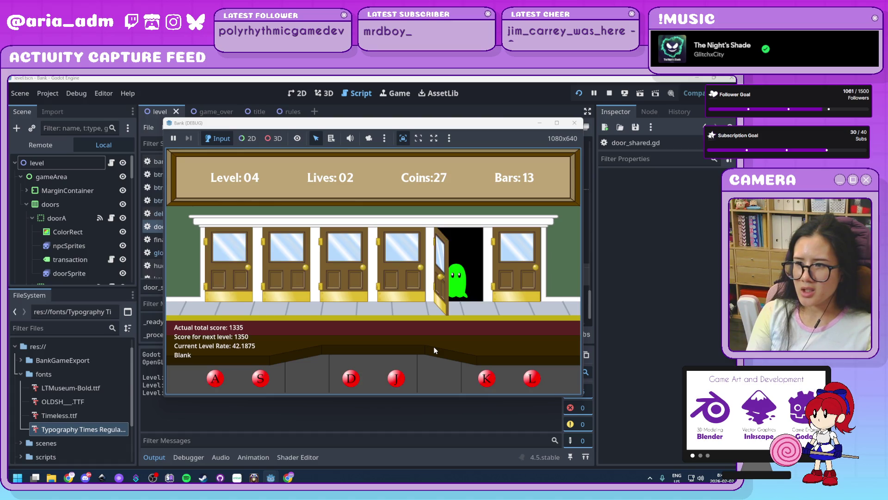
pyautogui.press('a')
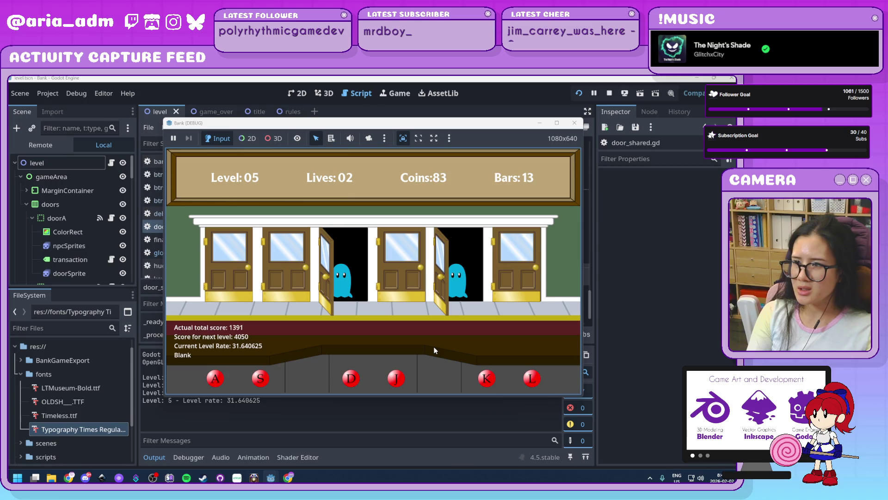
# Serve the level-5 ghosts at doors 5, 3, 4, 6, 2 and 3.
pyautogui.press('k')
pyautogui.press('d')
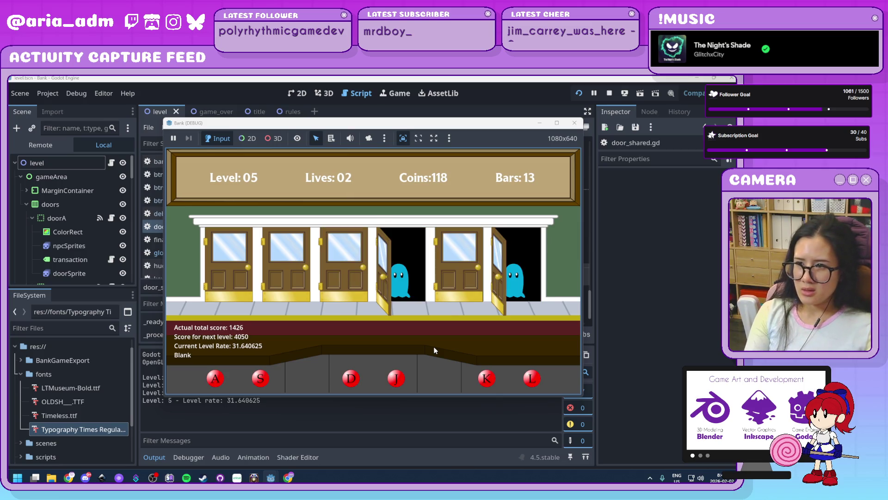
pyautogui.press('j')
pyautogui.press('l')
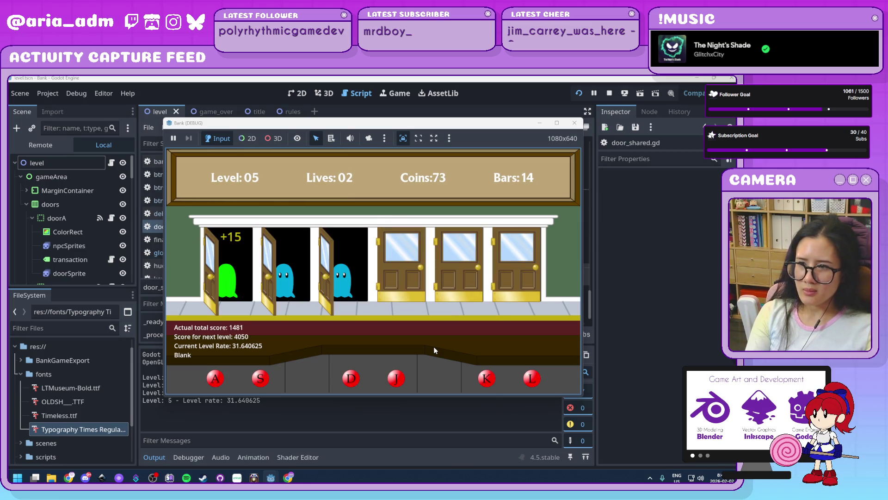
pyautogui.press('s')
pyautogui.press('d')
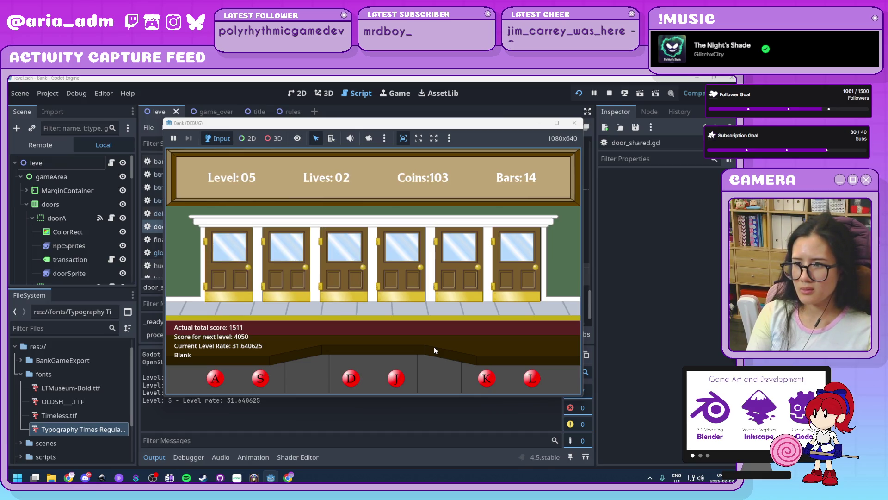
# Serve ghosts at doors 1, 5, 2, 5 and A, then trap the red robber, reaching score 2611.
pyautogui.press('a')
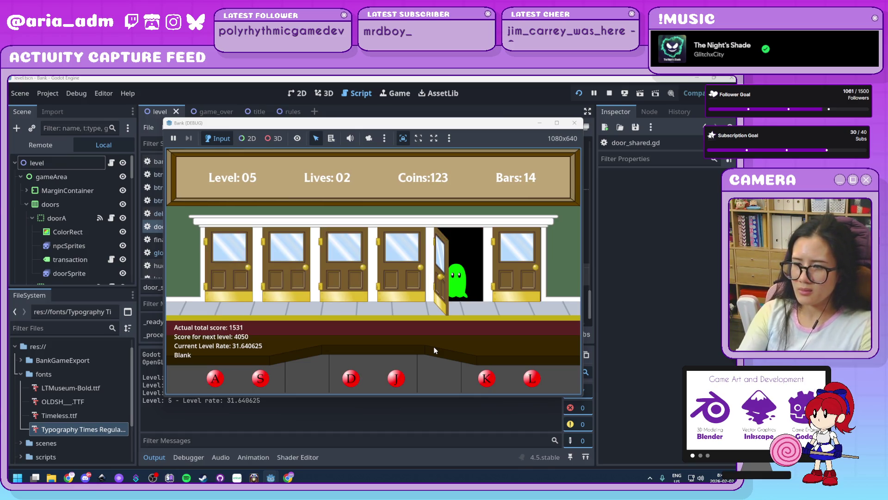
pyautogui.press('k')
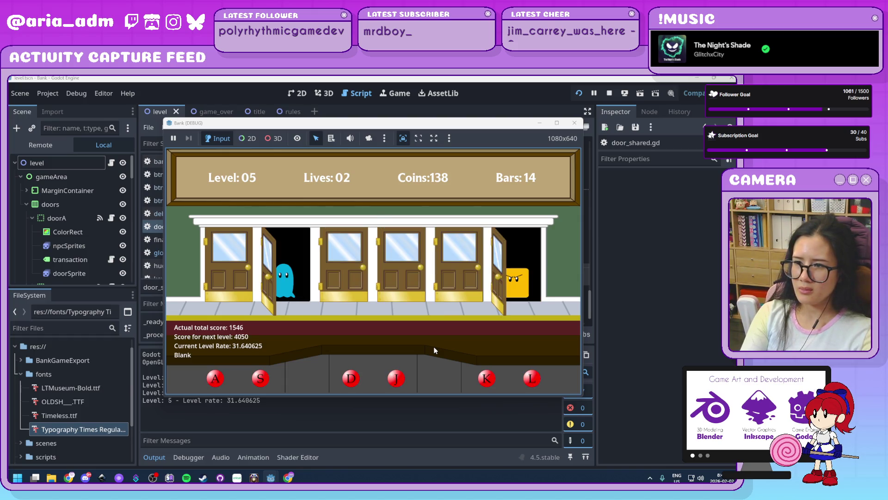
pyautogui.press('s')
pyautogui.press('k')
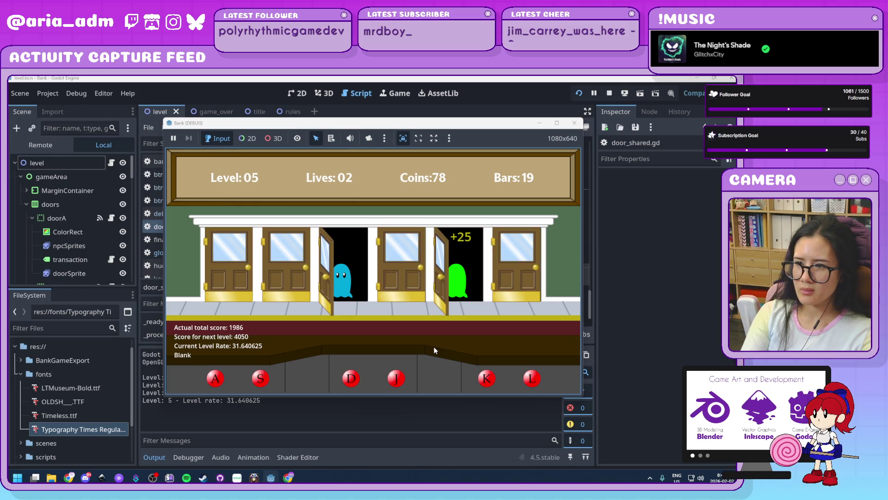
pyautogui.press('a')
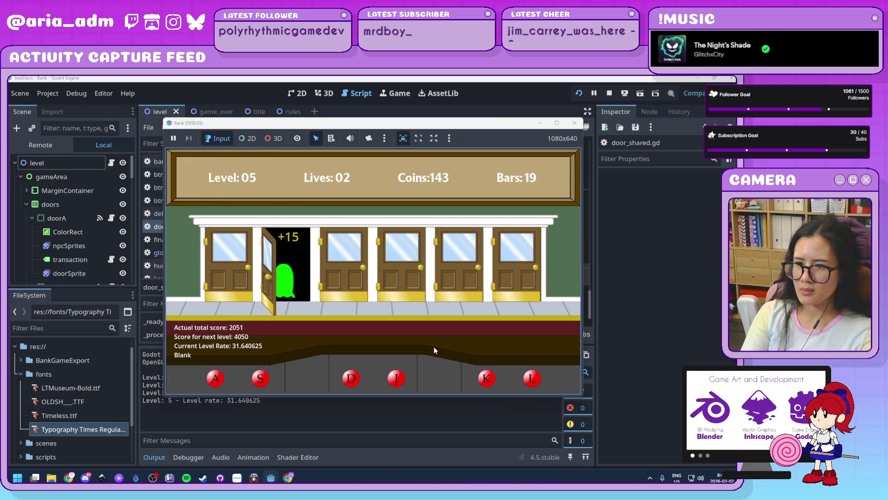
pyautogui.press('s')
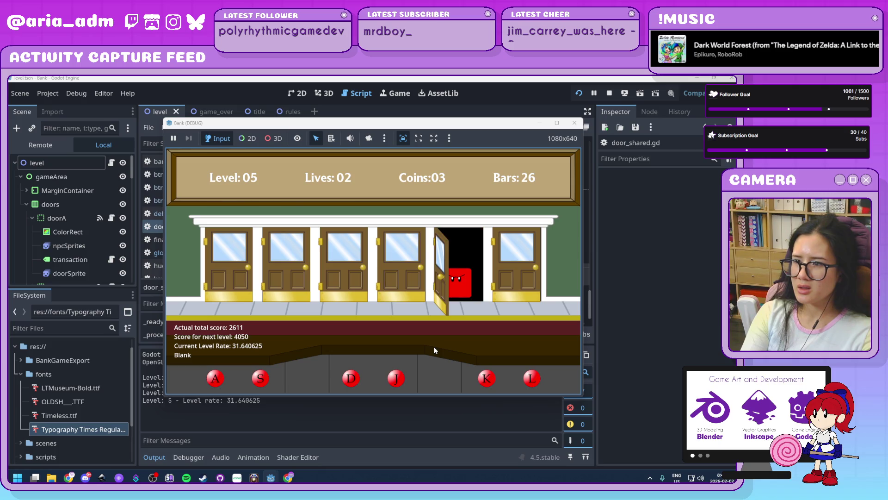
# Serve the ghosts at the A, L, S and D doors.
pyautogui.press('a')
pyautogui.press('l')
pyautogui.press('s')
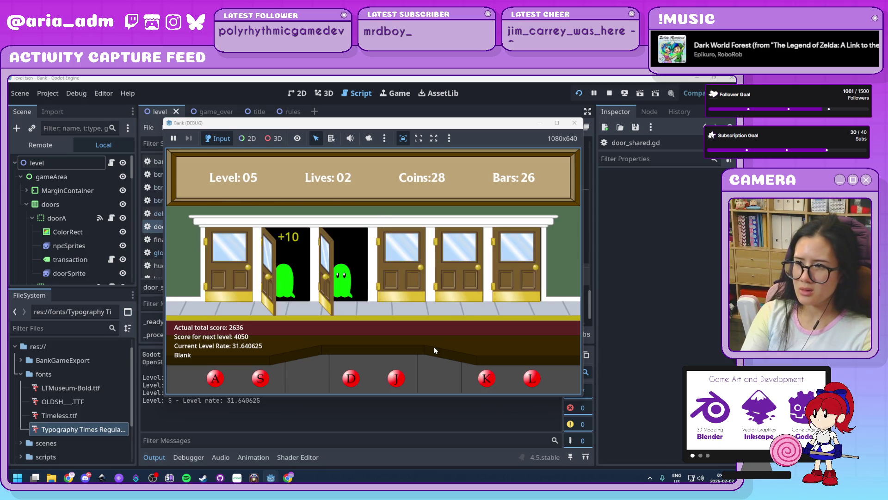
pyautogui.press('d')
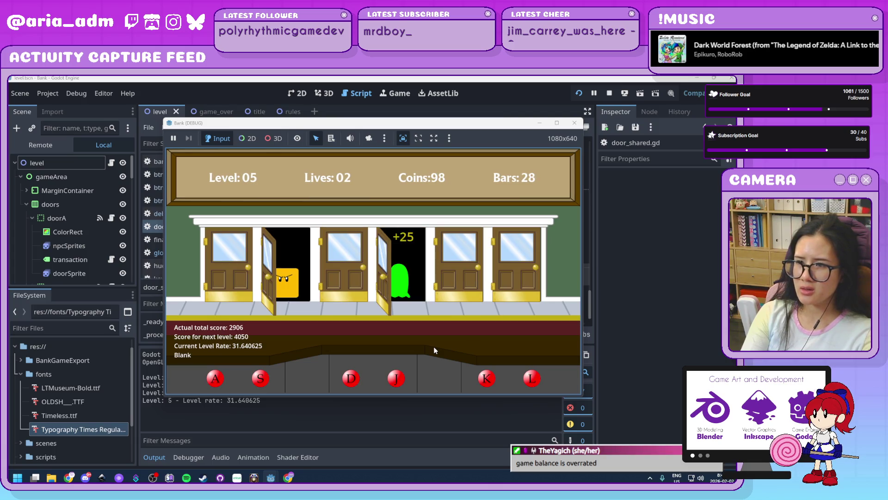
# Bar the robber at the D door and serve ghosts at D, J, S, A, K, D, A and S.
pyautogui.press('d')
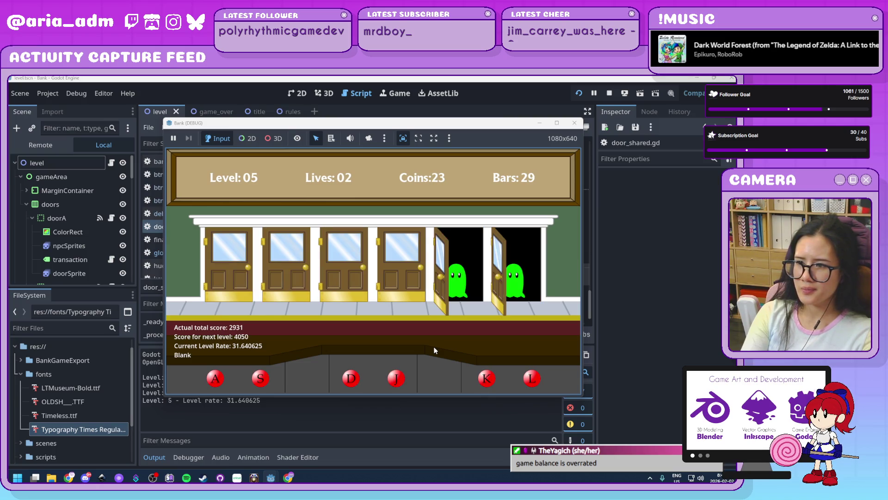
pyautogui.press('d')
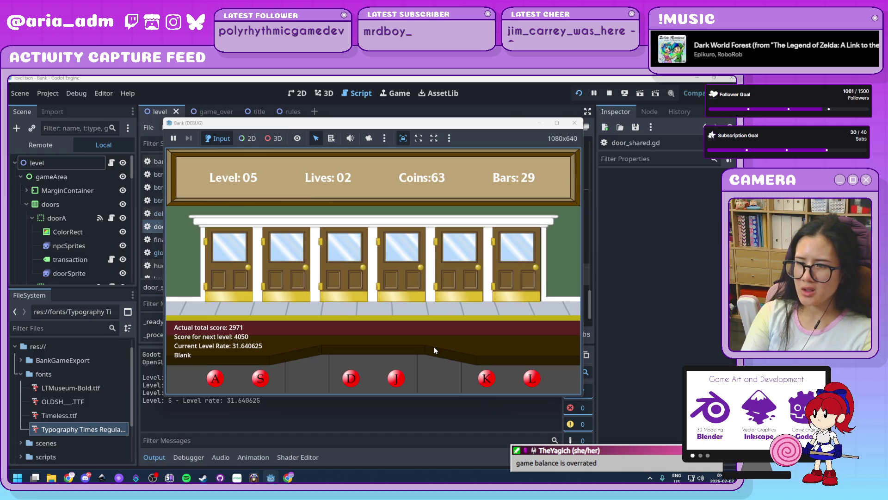
pyautogui.press('j')
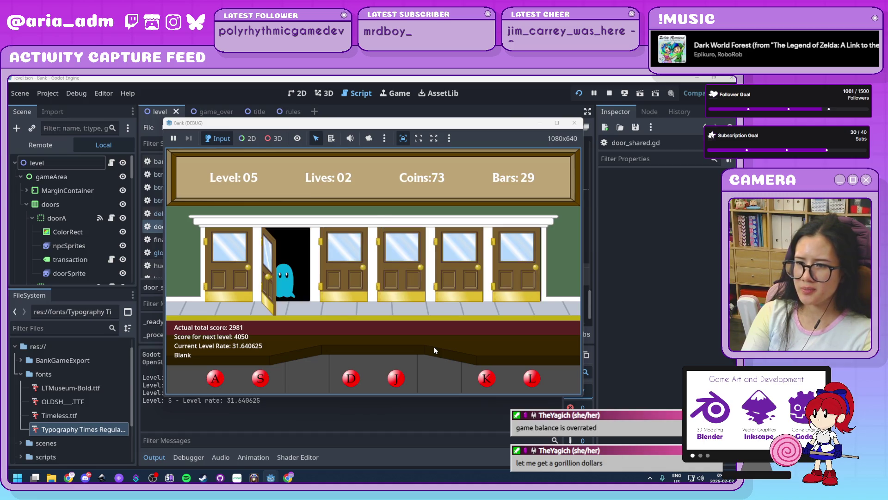
pyautogui.press('s')
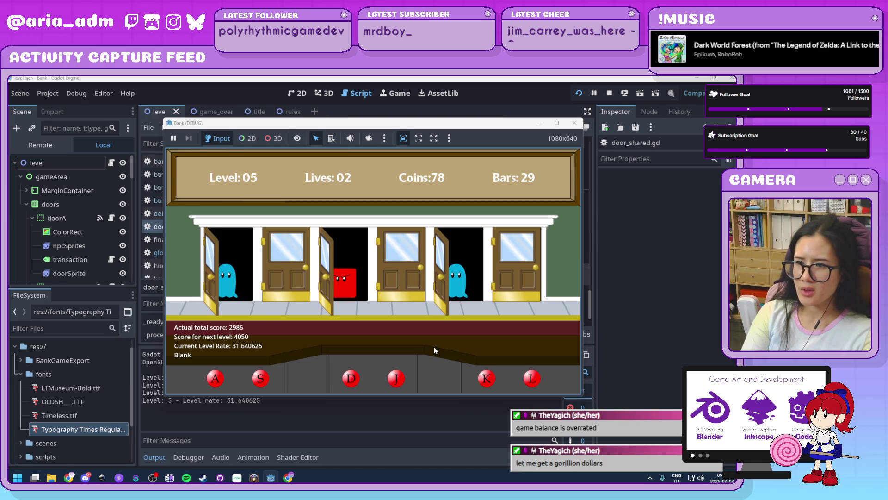
pyautogui.press('a')
pyautogui.press('k')
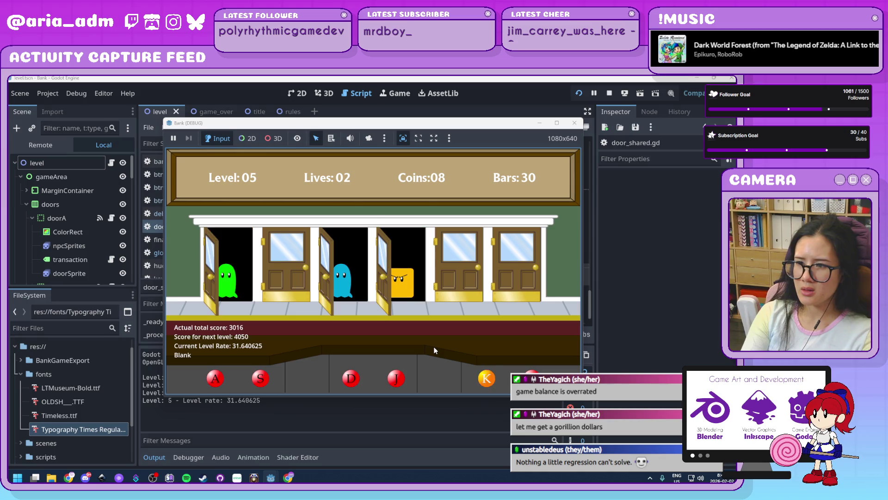
pyautogui.press('d')
pyautogui.press('a')
pyautogui.press('s')
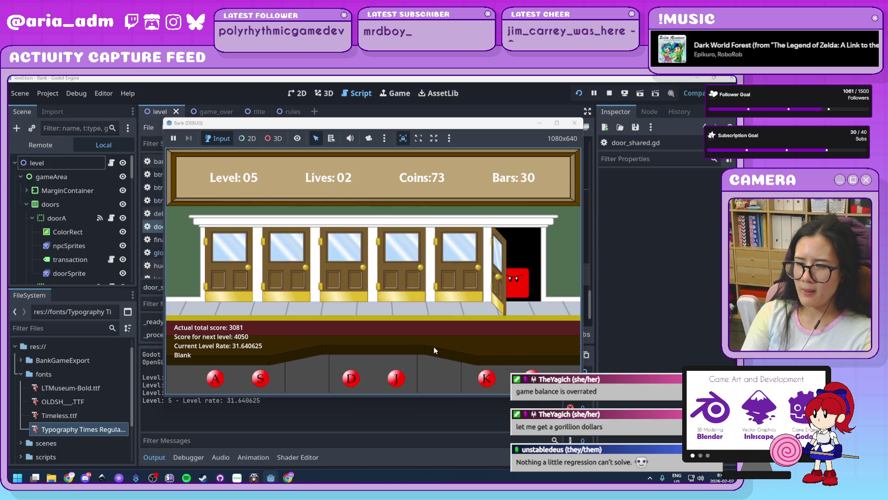
# Serve a rapid round of ghosts across all six doors: A, D, S, K, L, J, D, S, L, A.
pyautogui.press('a')
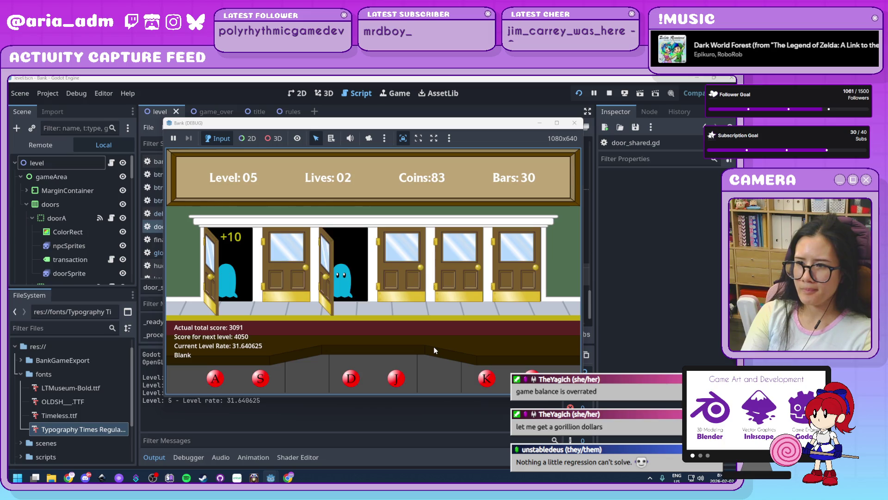
pyautogui.press('d')
pyautogui.press('s')
pyautogui.press('k')
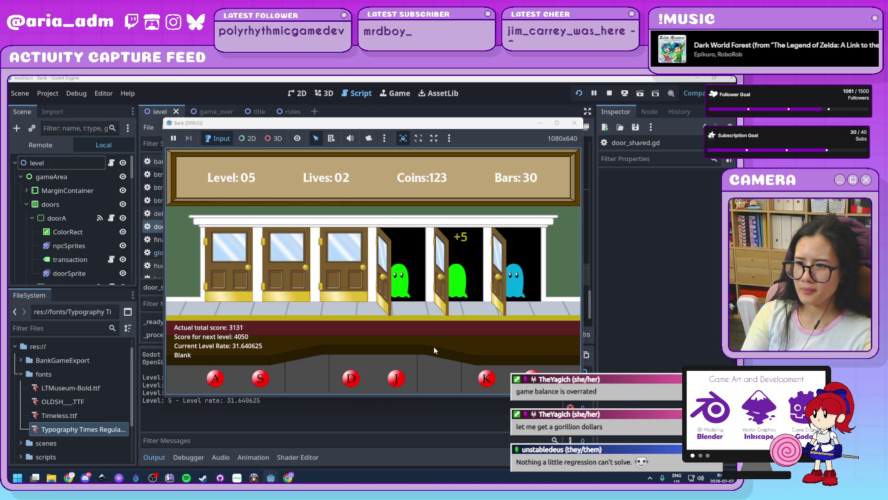
pyautogui.press('l')
pyautogui.press('j')
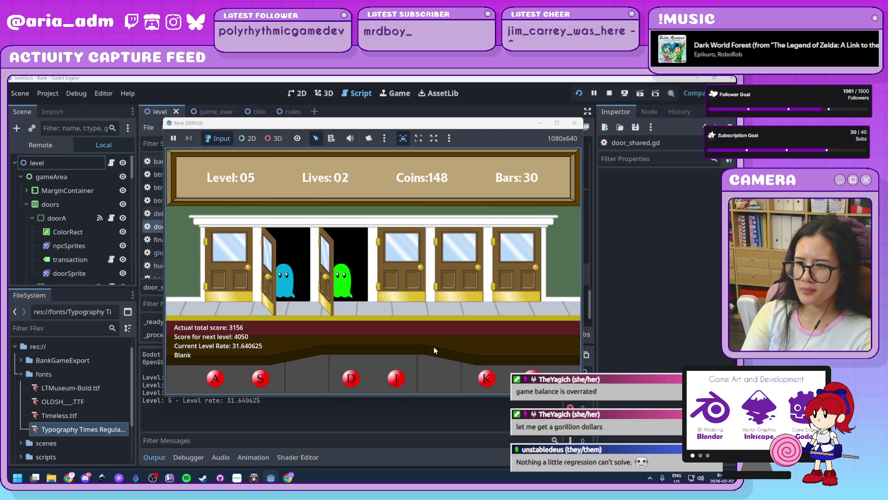
pyautogui.press('d')
pyautogui.press('s')
pyautogui.press('l')
pyautogui.press('a')
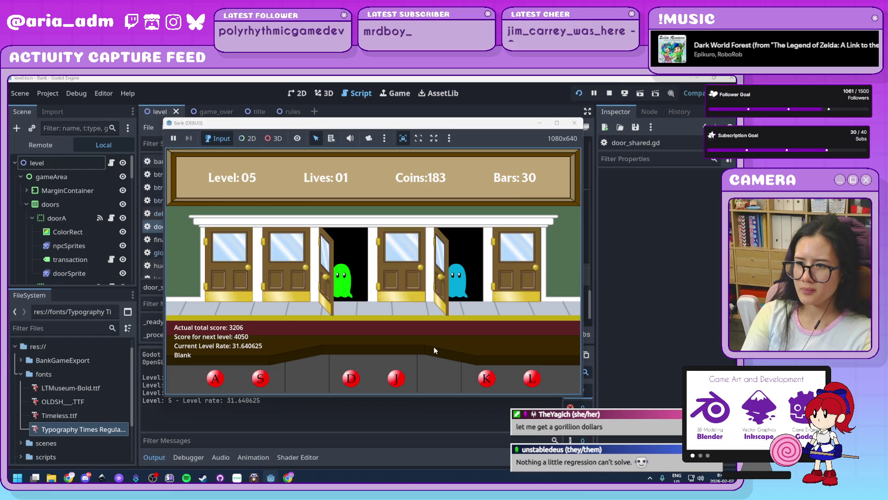
# Serve new ghosts at the A, D and K doors, bar the L-door robber, then serve J and K.
pyautogui.press('a')
pyautogui.press('d')
pyautogui.press('k')
pyautogui.press('l')
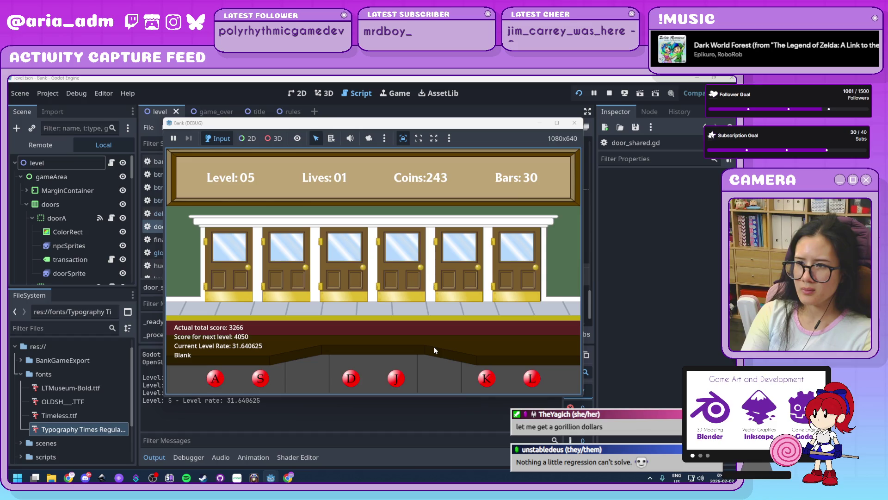
pyautogui.press('j')
pyautogui.press('k')
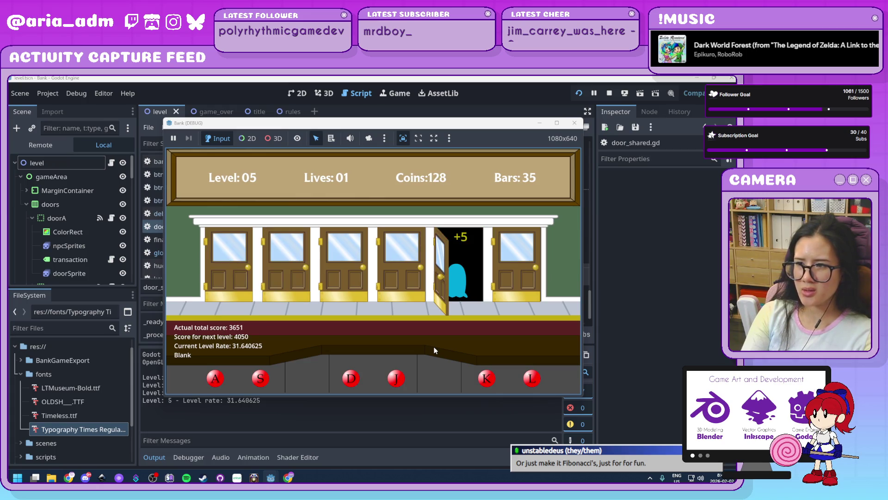
# Jail the robbers at the J and L doors, then serve customers at D, A, L, D, J, A and J.
pyautogui.press('j')
pyautogui.press('l')
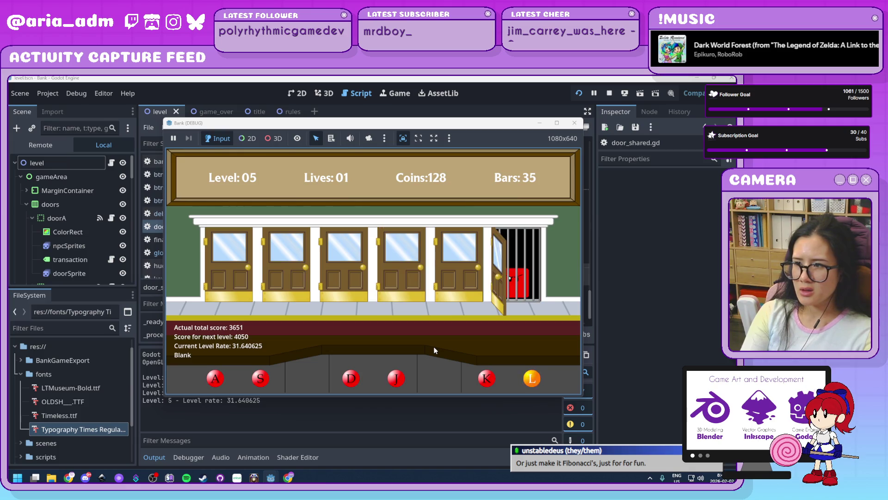
pyautogui.press('d')
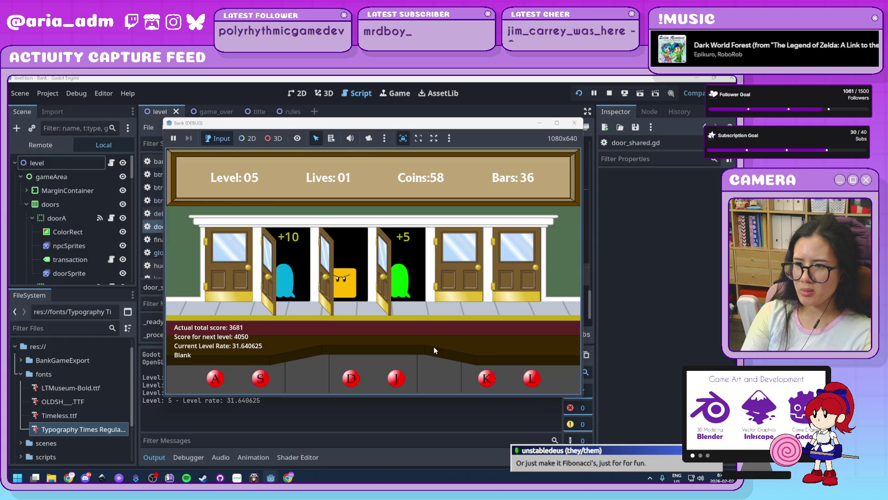
pyautogui.press('a')
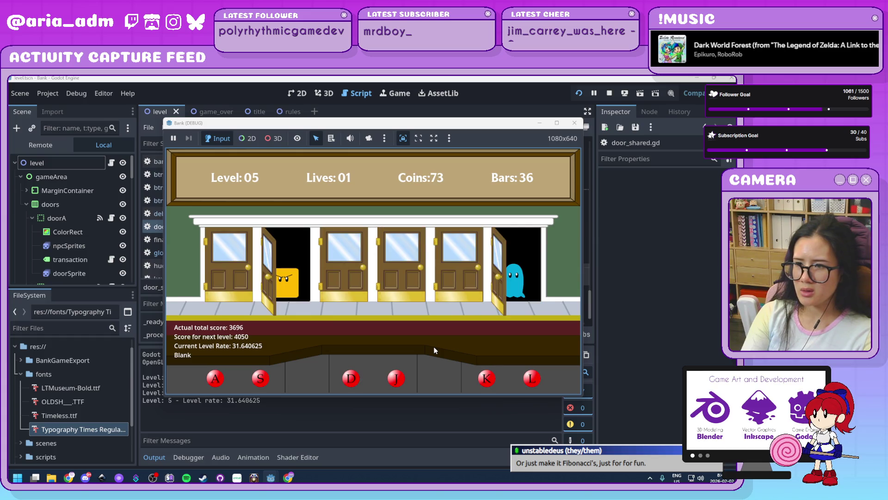
pyautogui.press('l')
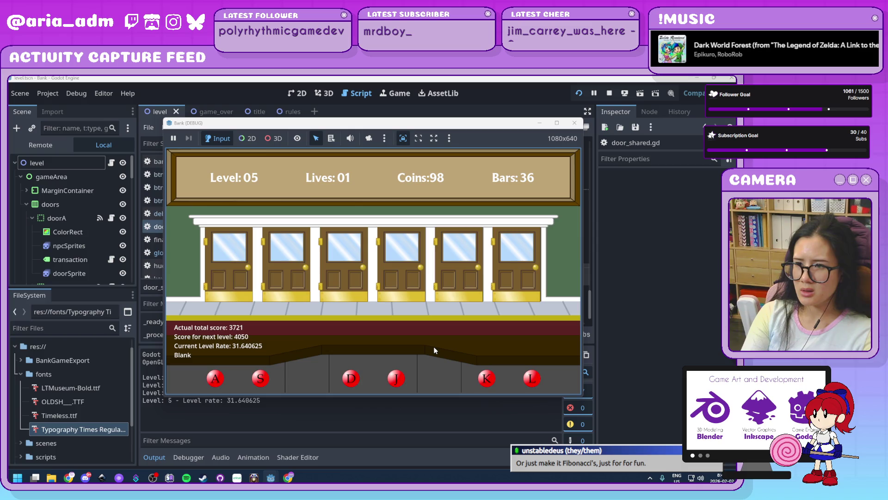
pyautogui.press('d')
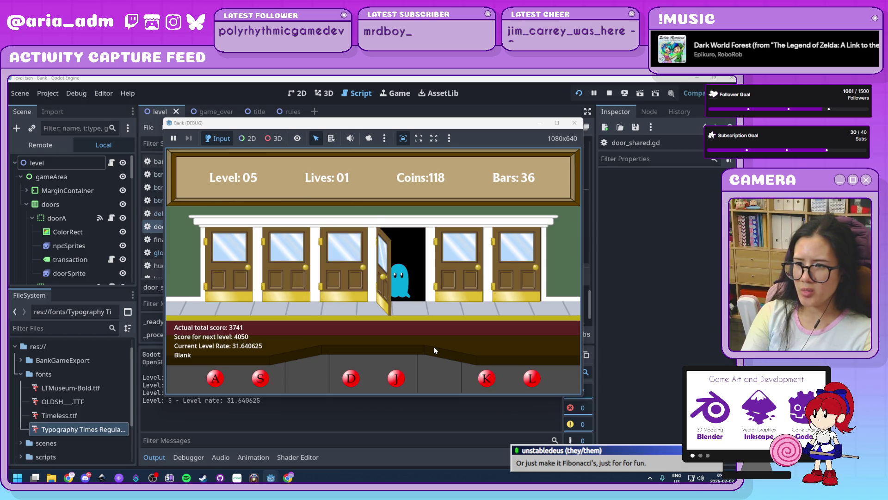
pyautogui.press('j')
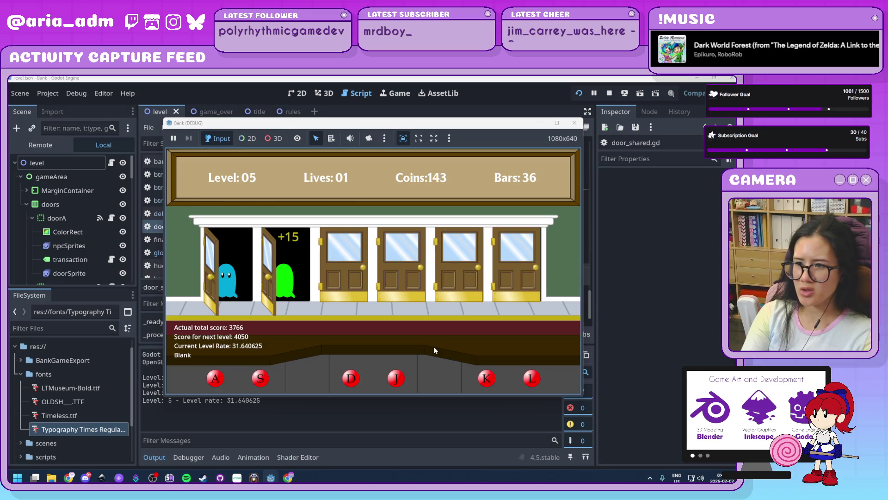
pyautogui.press('a')
pyautogui.press('j')
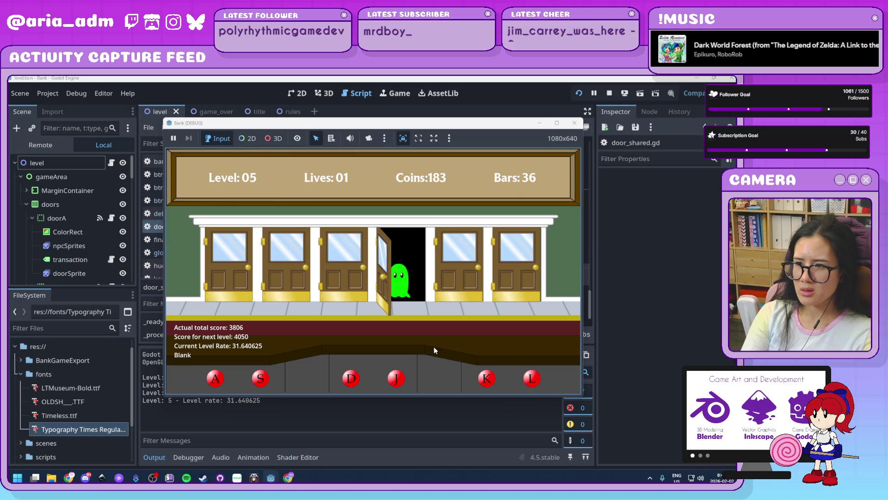
# Serve the remaining customers at all doors, pushing level 5 to score 3971 with 39 bars.
pyautogui.press('j')
pyautogui.press('s')
pyautogui.press('a')
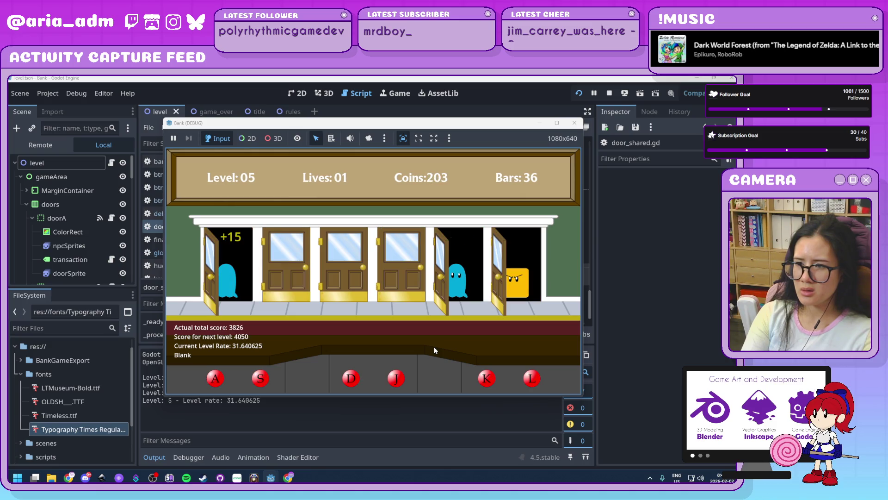
pyautogui.press('l')
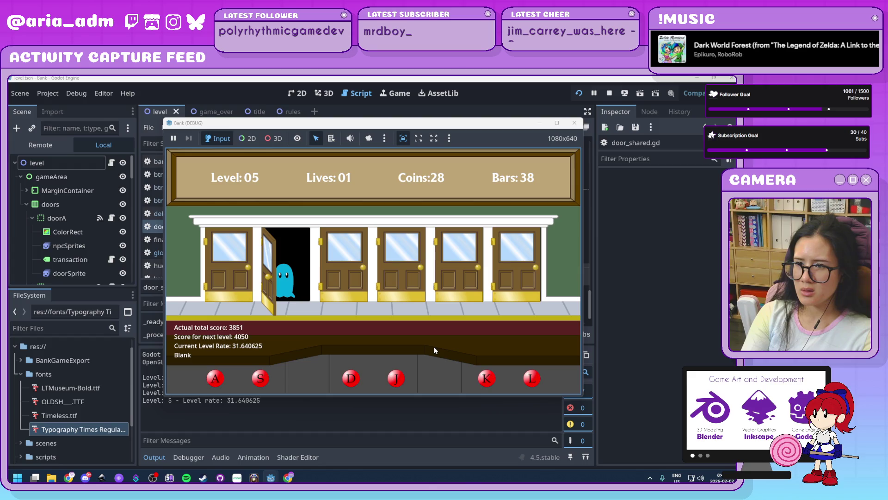
pyautogui.press('s')
pyautogui.press('a')
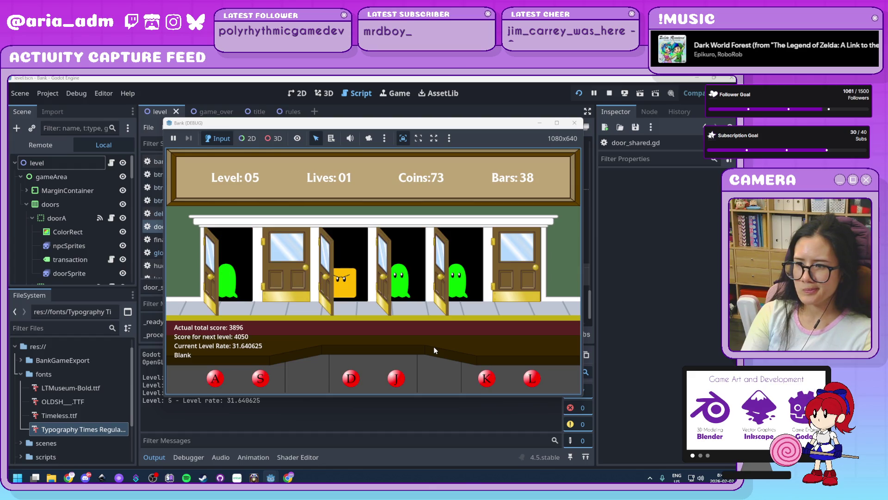
pyautogui.press('j')
pyautogui.press('k')
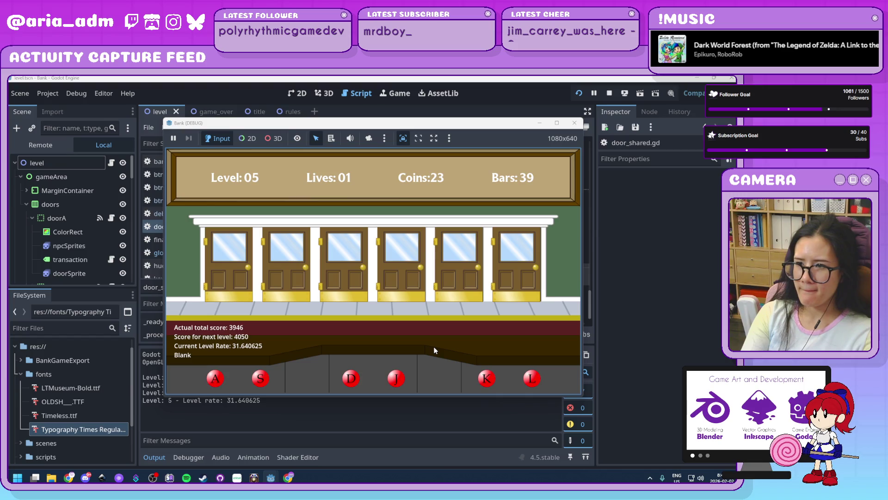
pyautogui.press('s')
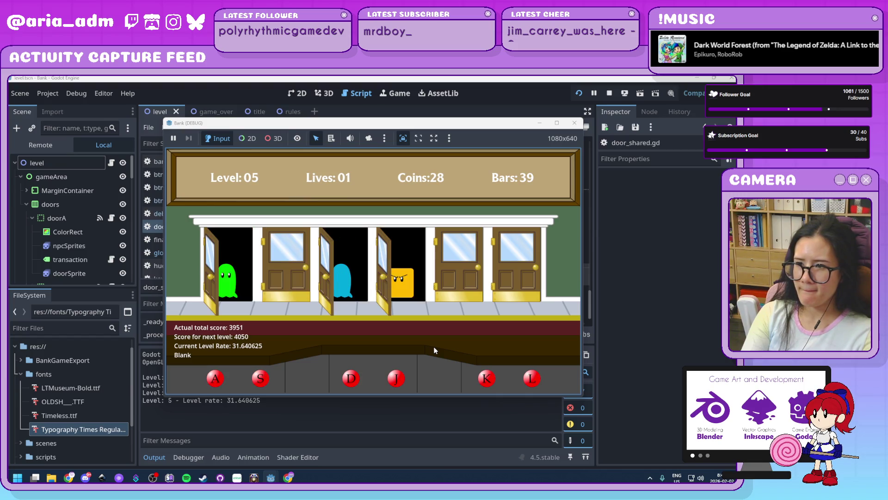
pyautogui.press('j')
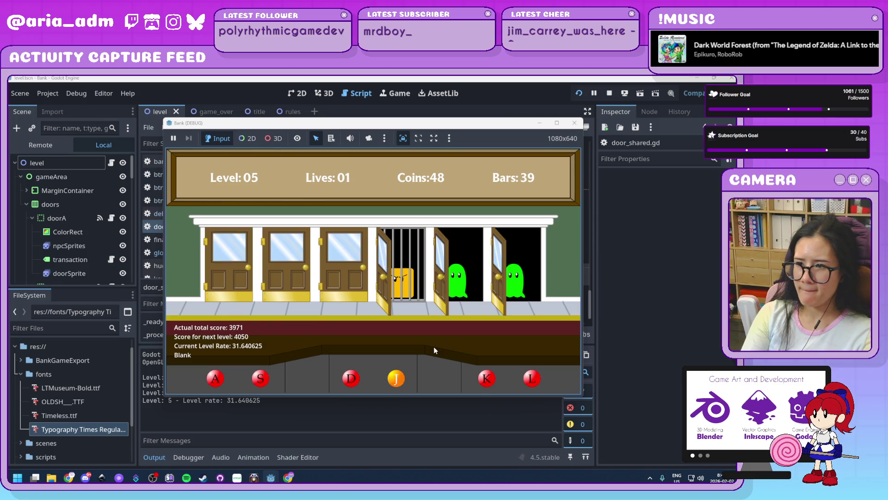
pyautogui.press('k')
pyautogui.press('l')
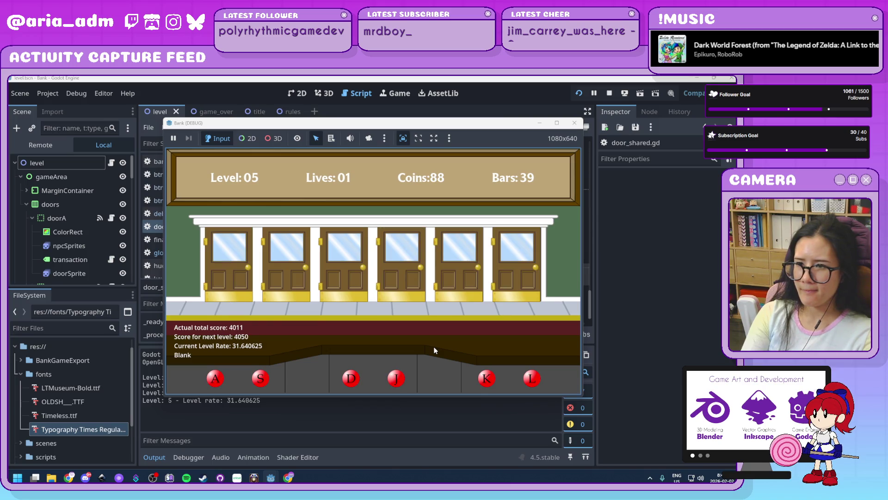
# Serve customers at the A, K, S, L and D doors to reach level 6.
pyautogui.press('a')
pyautogui.press('k')
pyautogui.press('s')
pyautogui.press('l')
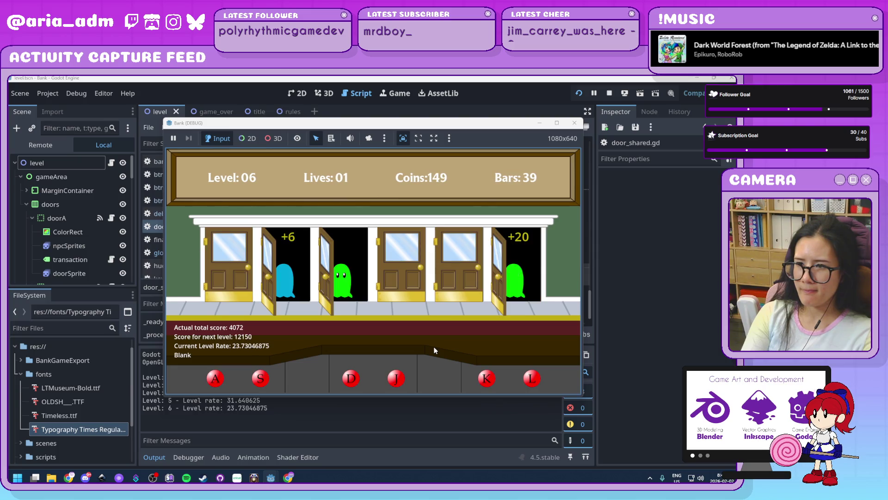
pyautogui.press('d')
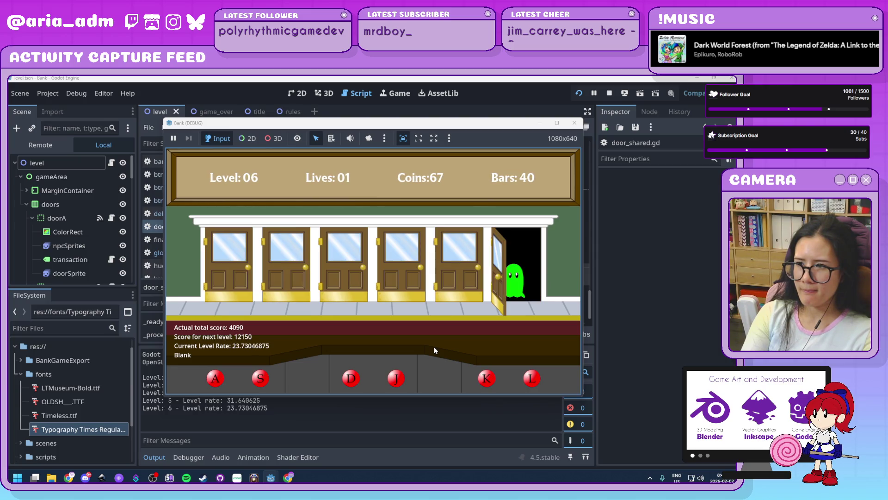
# Serve several level 6 customers at the J, S, L, K and D doors, then stop with F8.
pyautogui.press('j')
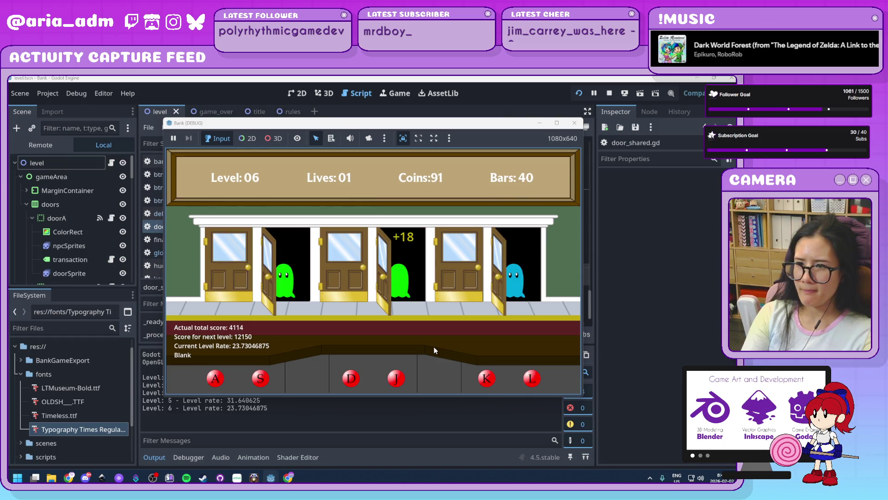
pyautogui.press('s')
pyautogui.press('l')
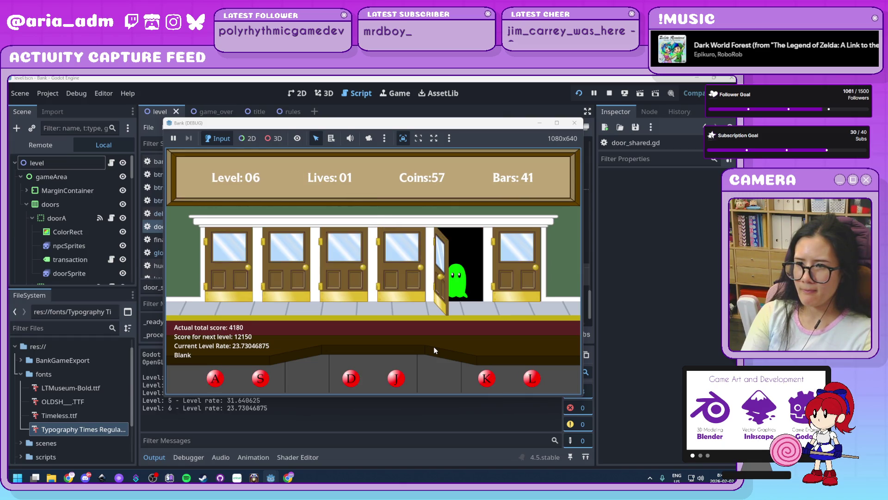
pyautogui.press('k')
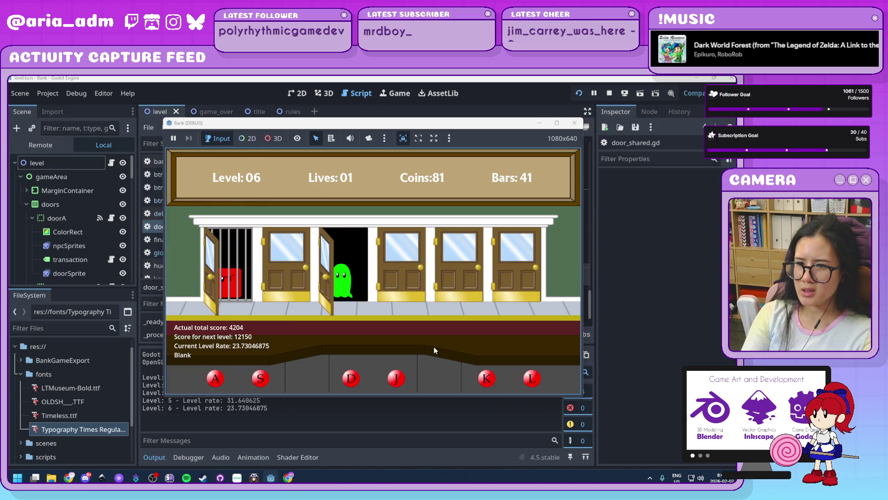
pyautogui.press('d')
pyautogui.press('k')
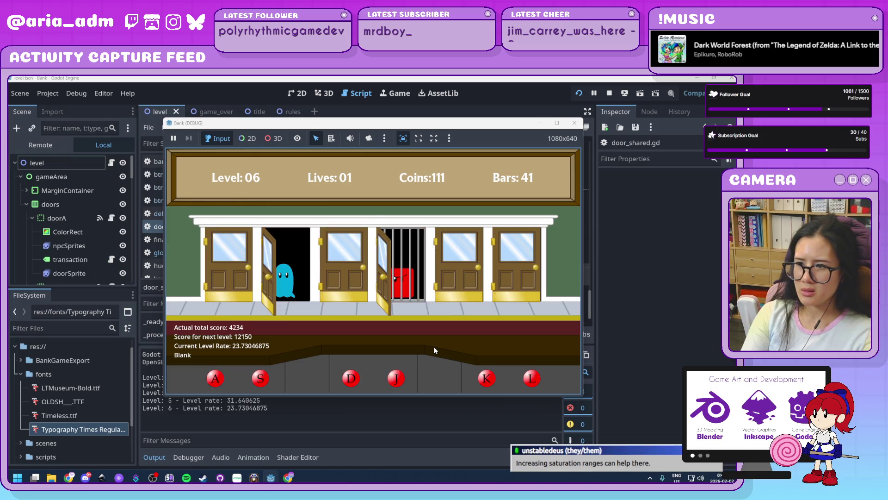
pyautogui.press('s')
pyautogui.press('l')
pyautogui.press('j')
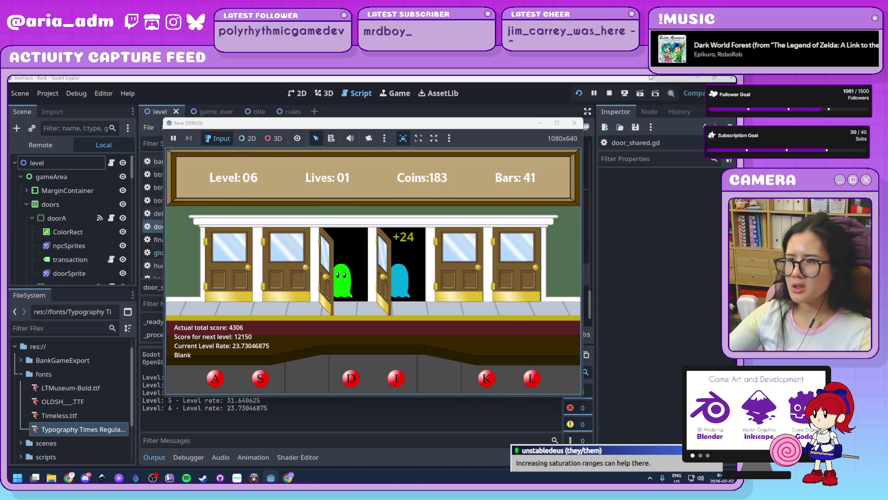
pyautogui.press('d')
pyautogui.press('F8')
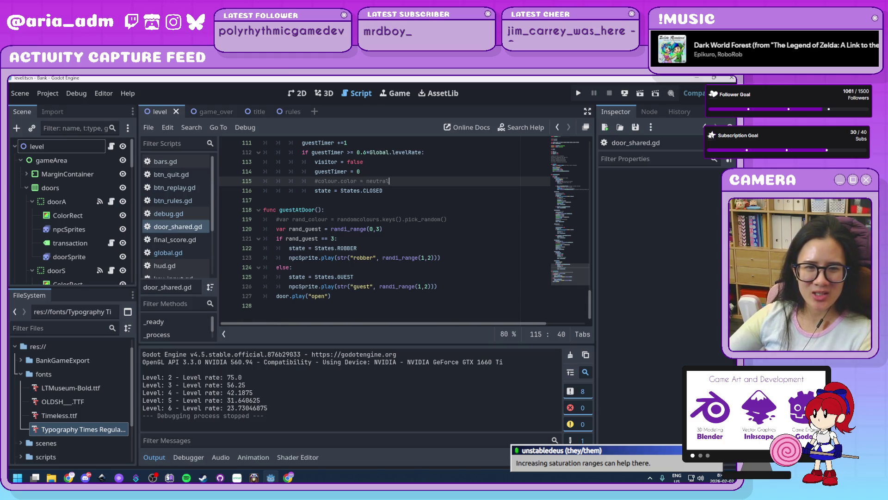
pyautogui.click(442, 241)
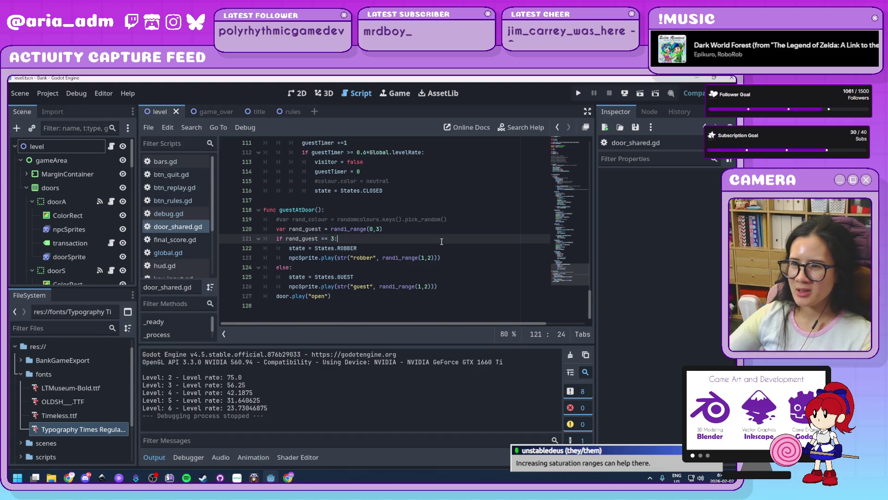
pyautogui.click(444, 250)
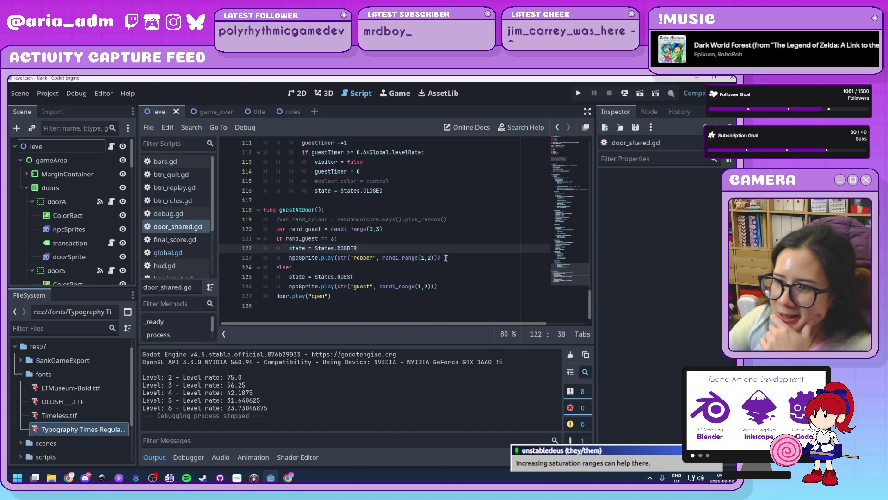
pyautogui.scroll(10, 445, 255)
pyautogui.scroll(-3, 446, 260)
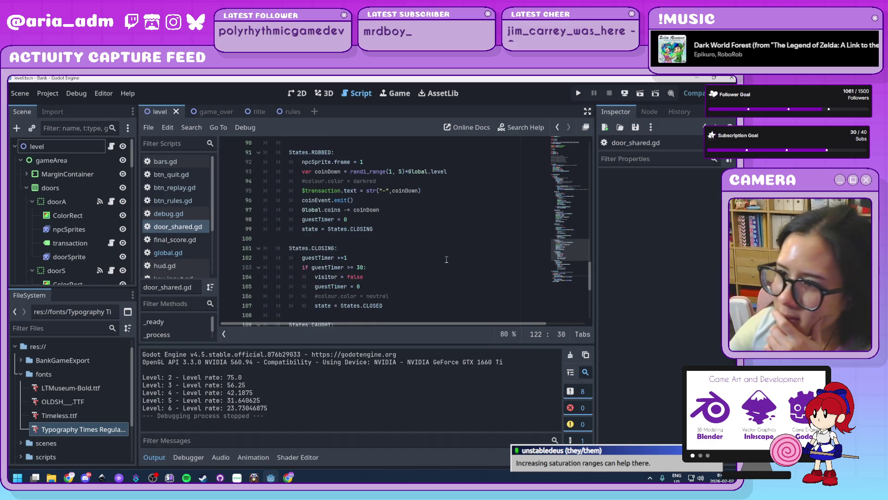
pyautogui.scroll(6, 446, 260)
pyautogui.scroll(5, 446, 259)
pyautogui.click(451, 280)
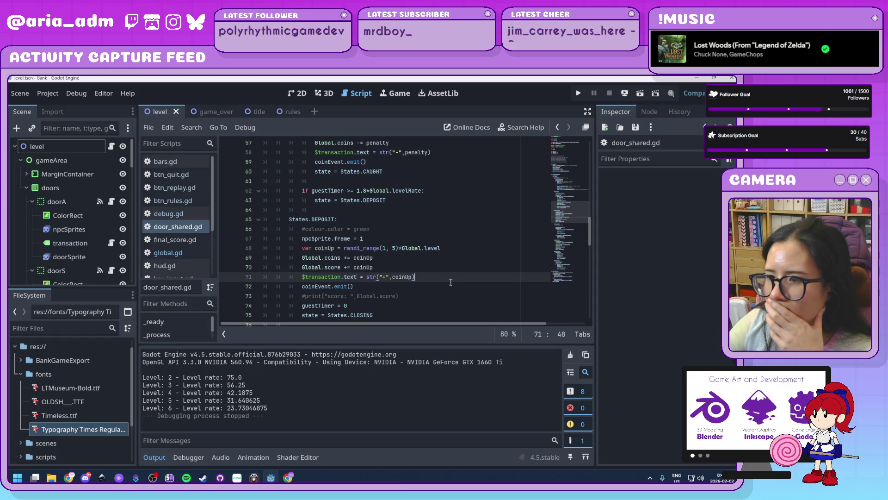
pyautogui.scroll(3, 450, 282)
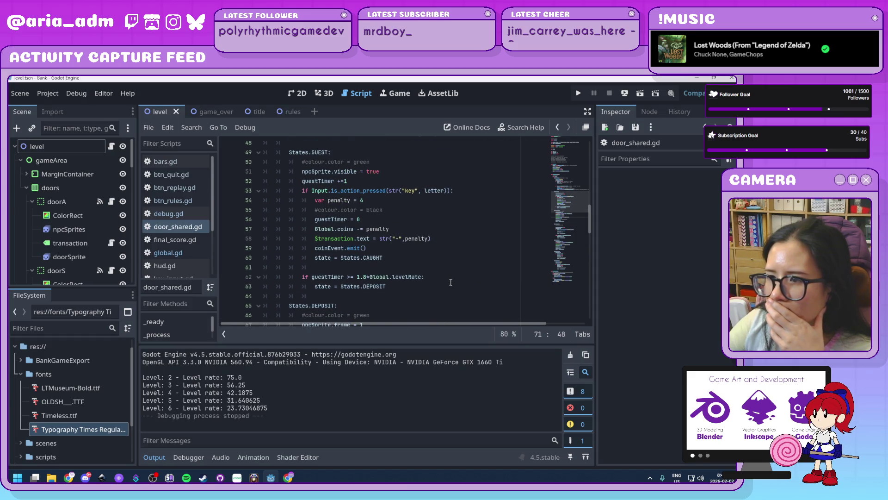
pyautogui.scroll(4, 450, 282)
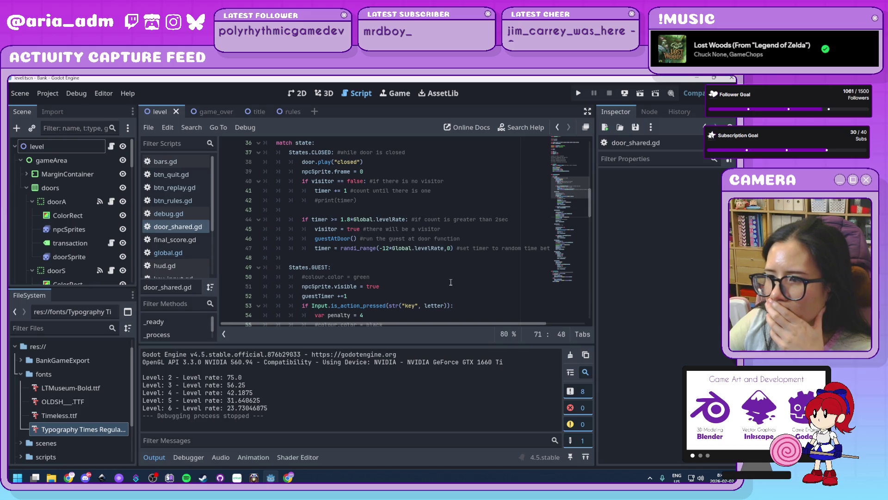
pyautogui.scroll(4, 450, 282)
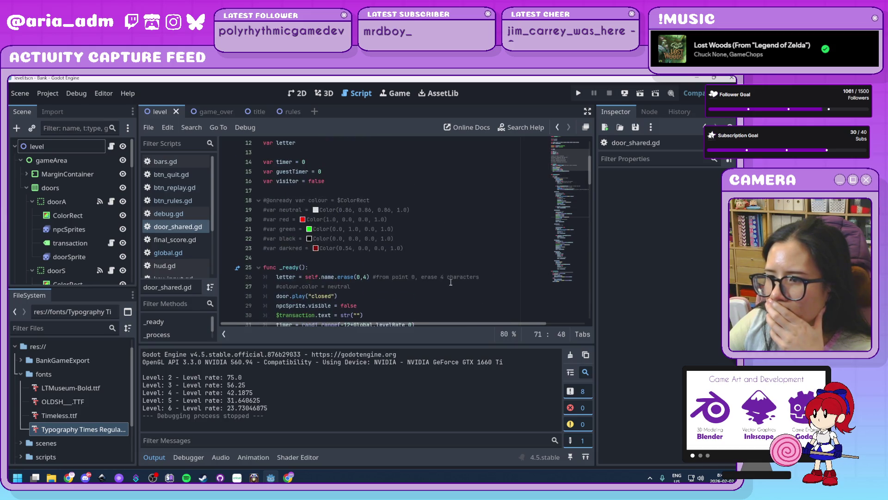
pyautogui.scroll(-7, 451, 282)
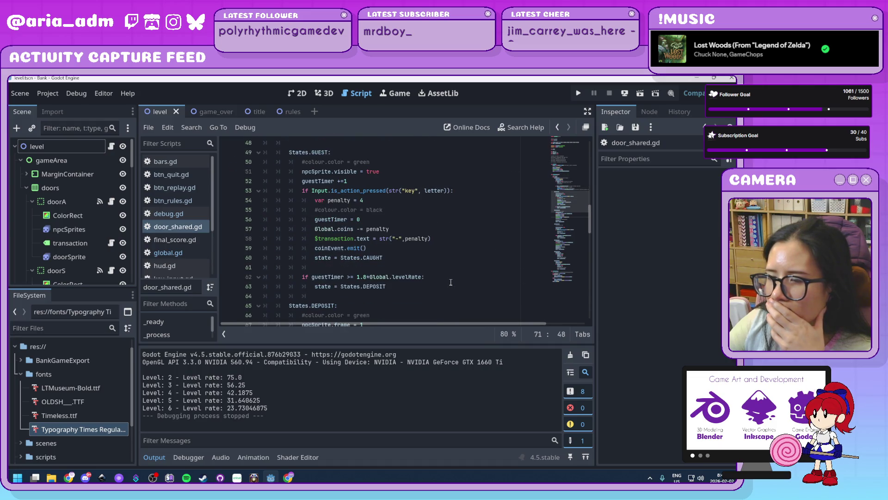
pyautogui.scroll(-20, 450, 281)
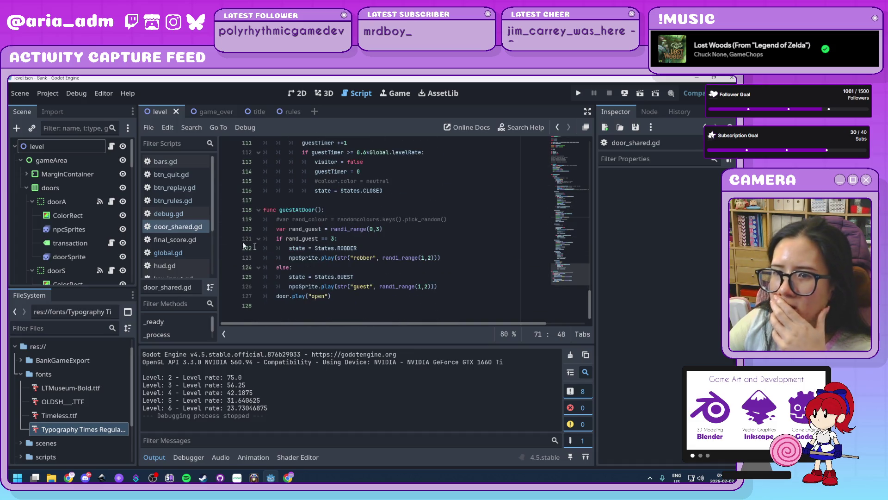
pyautogui.scroll(-1, 194, 224)
# Open global.gd and inspect the lives reset line in reset().
pyautogui.click(190, 238)
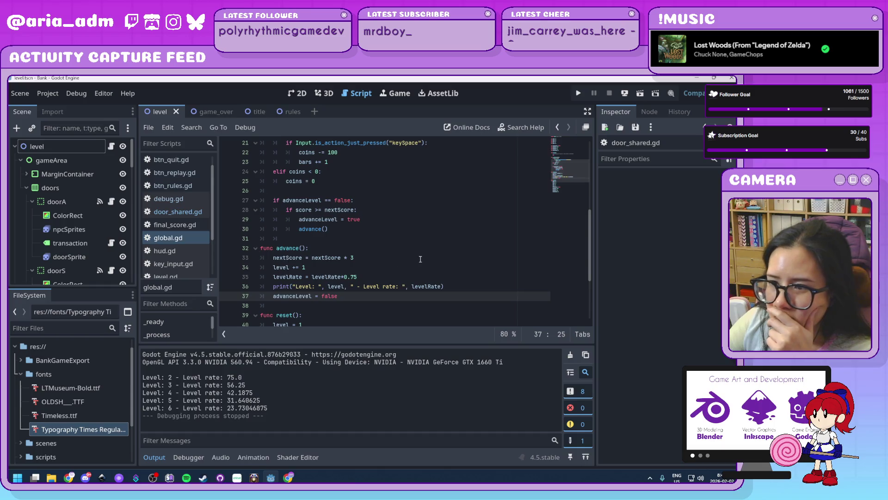
pyautogui.scroll(-2, 376, 260)
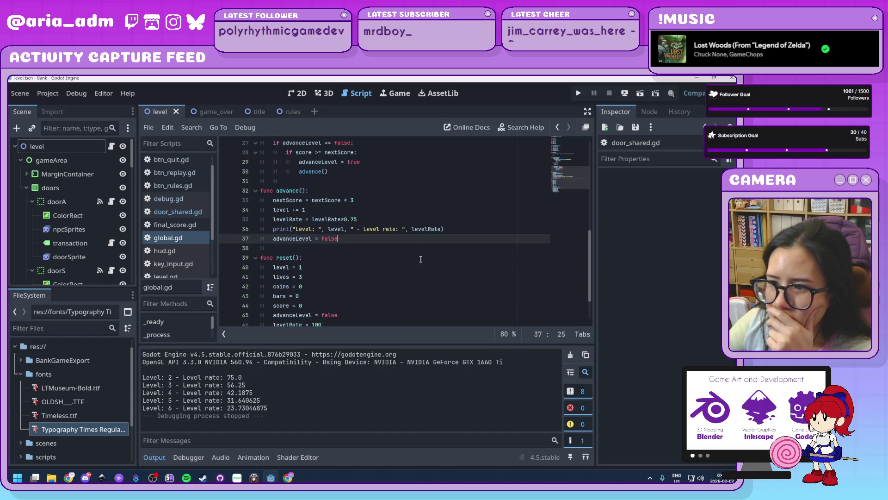
pyautogui.click(373, 281)
pyautogui.scroll(-1, 382, 281)
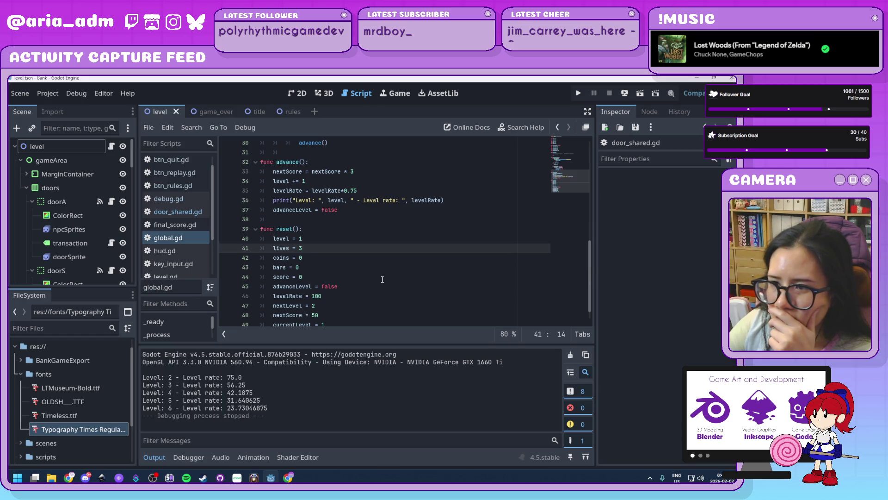
# Go to the end of the next-score ×3 multiplier line on line 33.
pyautogui.click(359, 172)
pyautogui.scroll(1, 391, 189)
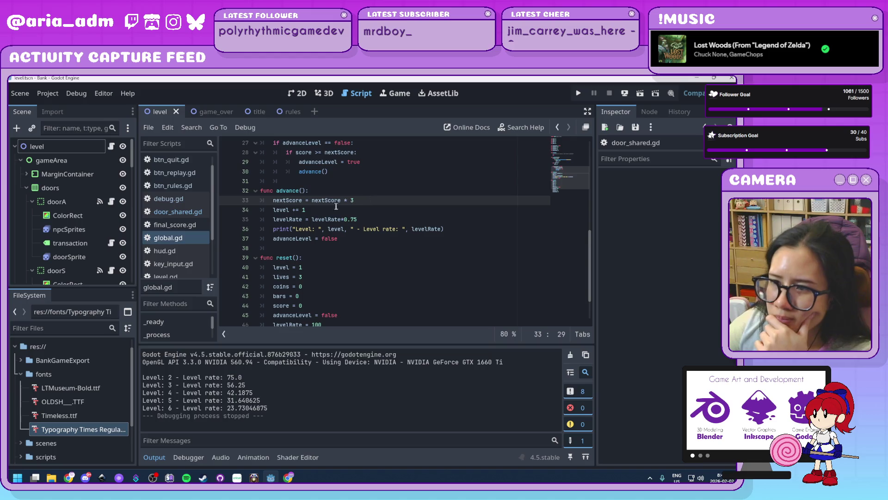
pyautogui.click(361, 200)
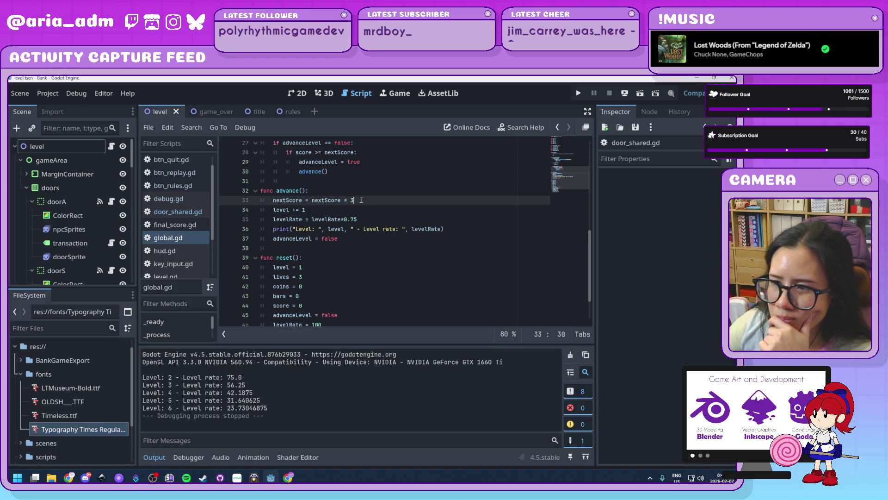
pyautogui.hotkey('shift', 'Left')
pyautogui.hotkey('shift', 'Left')
pyautogui.hotkey('shift', 'Left')
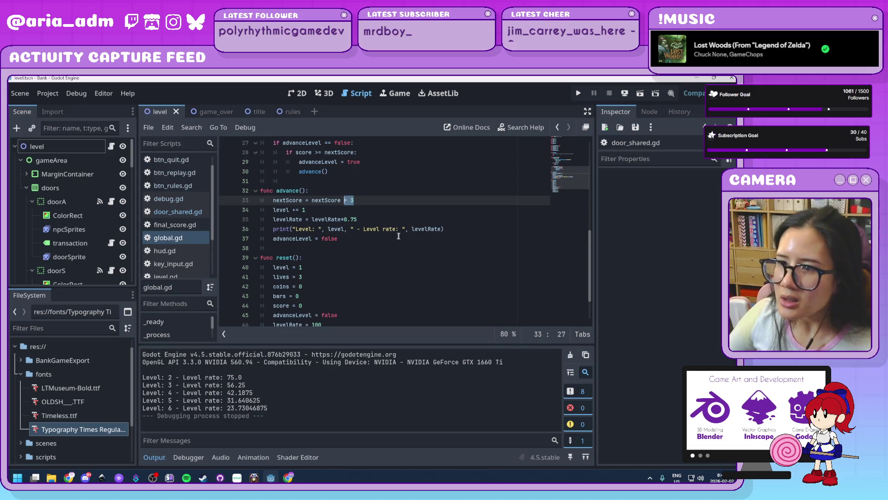
pyautogui.click(363, 241)
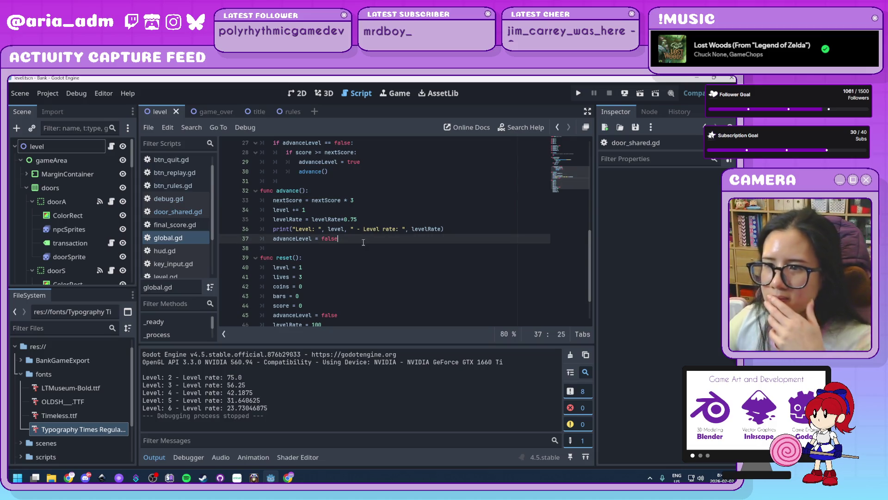
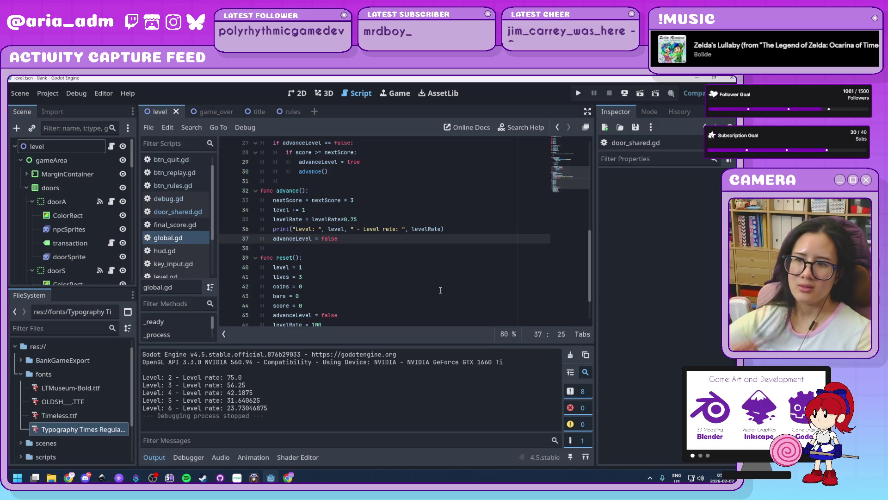
# Review the top of global.gd around currentLevel and _ready(), then collapse the Output panel.
pyautogui.scroll(9, 441, 289)
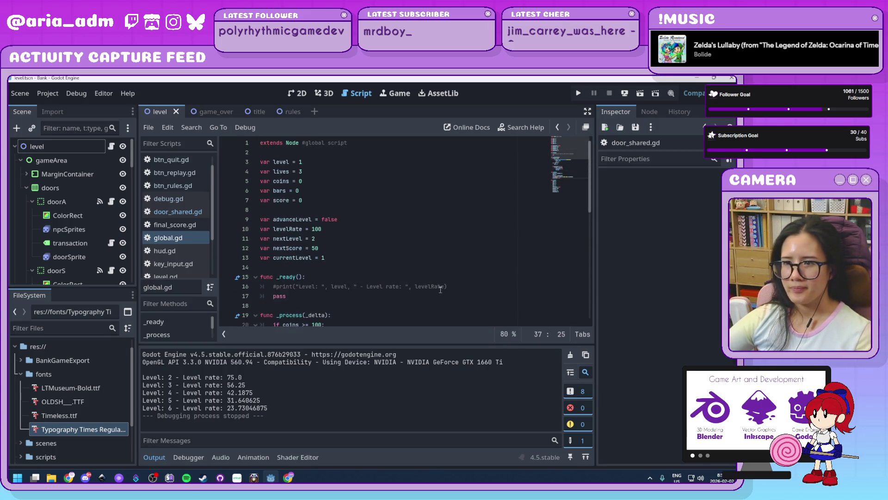
pyautogui.click(453, 286)
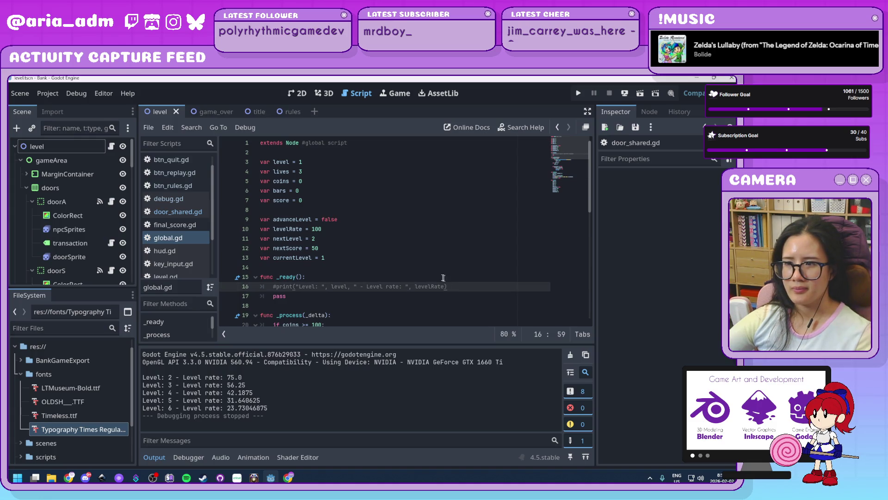
pyautogui.click(440, 277)
pyautogui.click(454, 287)
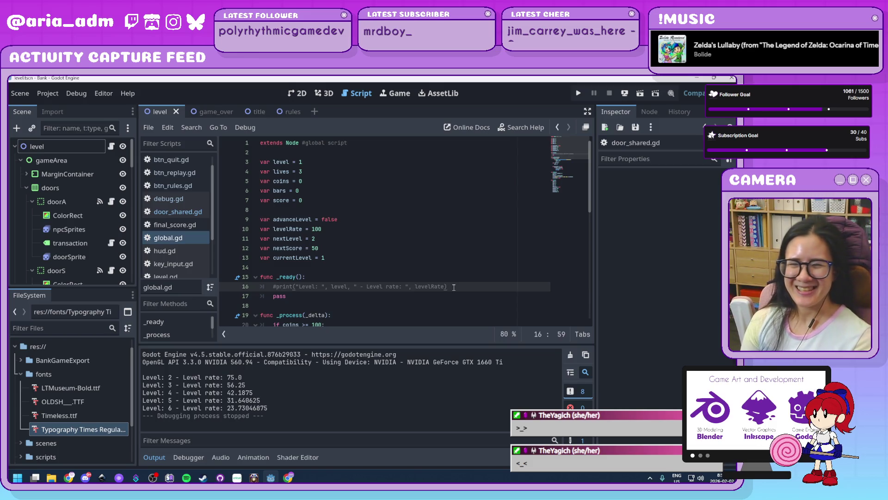
pyautogui.click(407, 262)
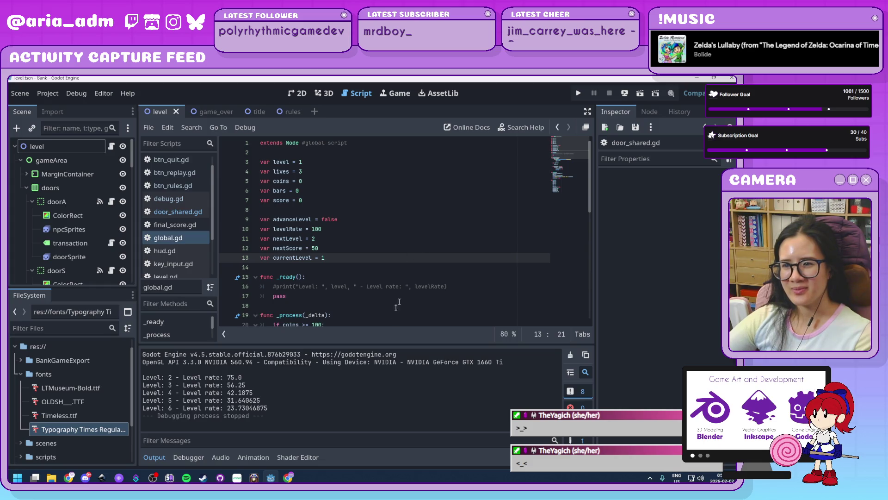
pyautogui.click(155, 460)
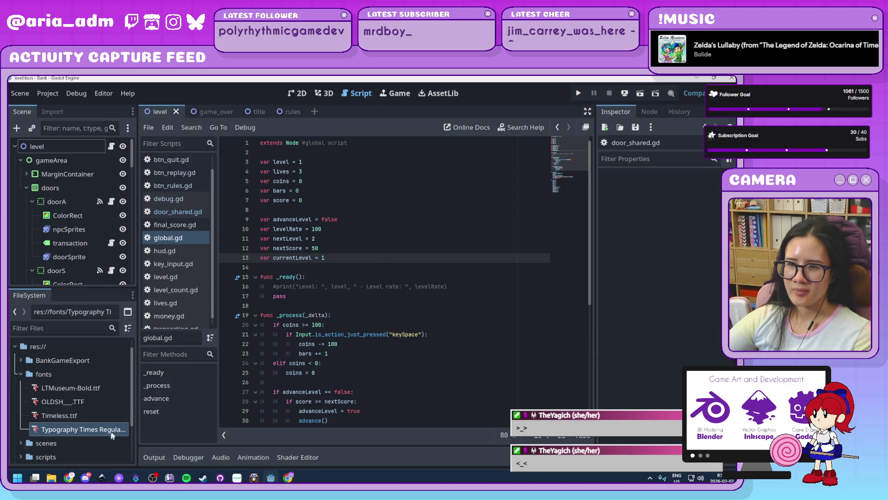
pyautogui.rightClick(274, 478)
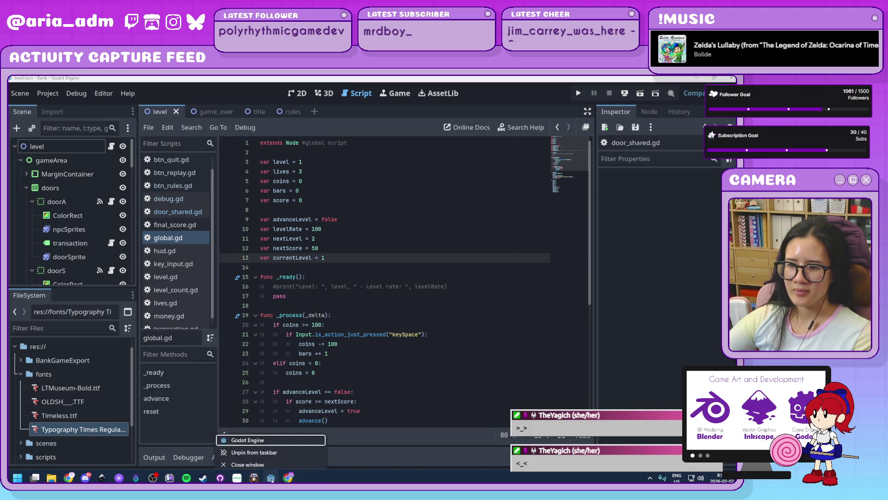
pyautogui.click(305, 433)
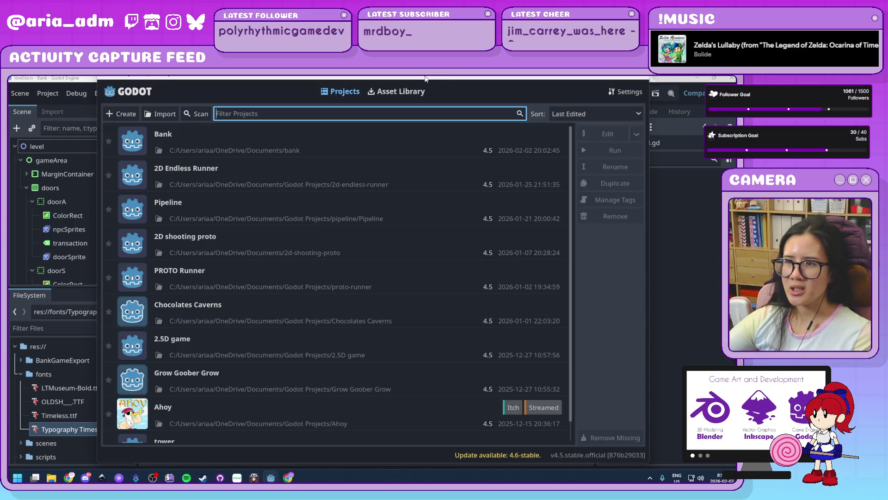
pyautogui.click(429, 79)
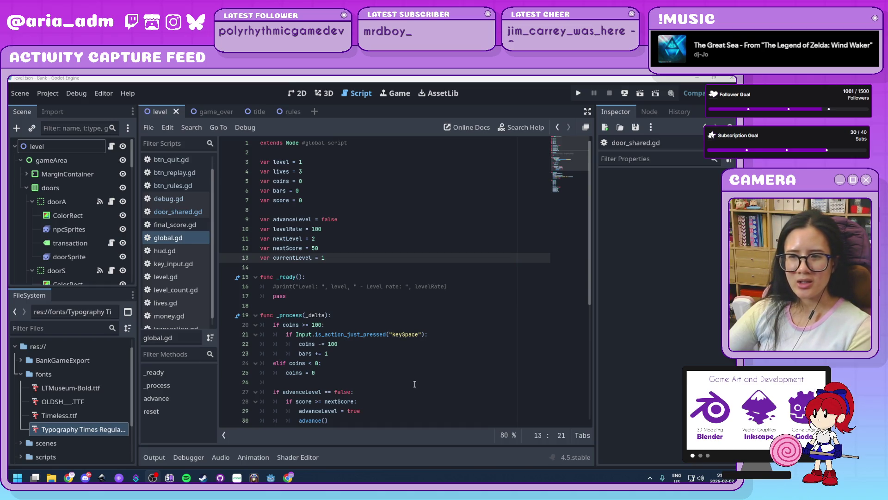
# Check the elif coins < 0 / coins = 0 lines, then switch to the application-responses spreadsheet.
pyautogui.click(344, 364)
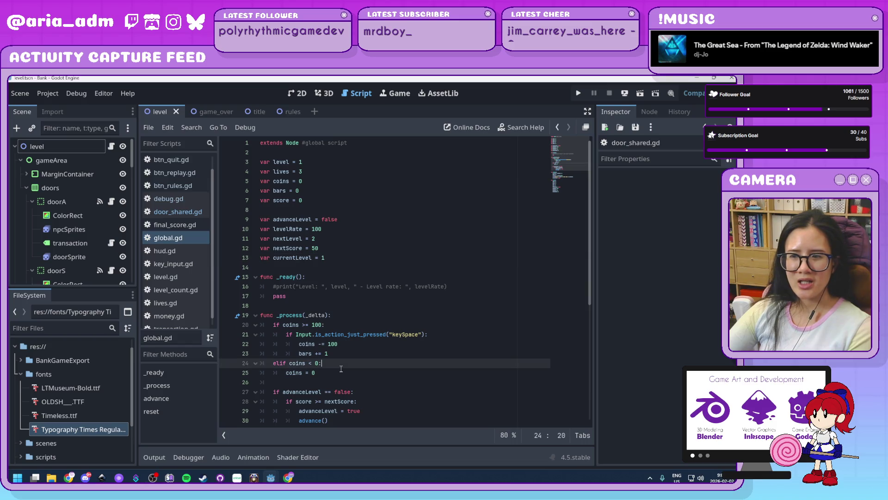
pyautogui.click(344, 377)
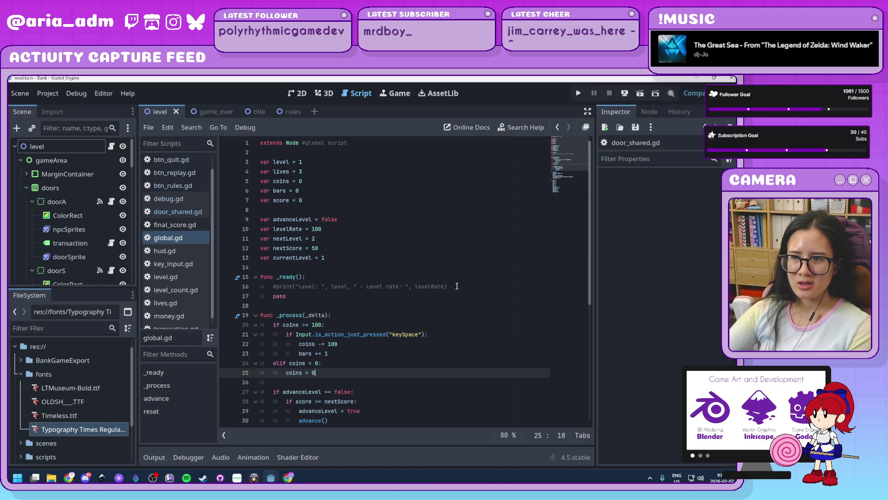
pyautogui.scroll(-7, 457, 286)
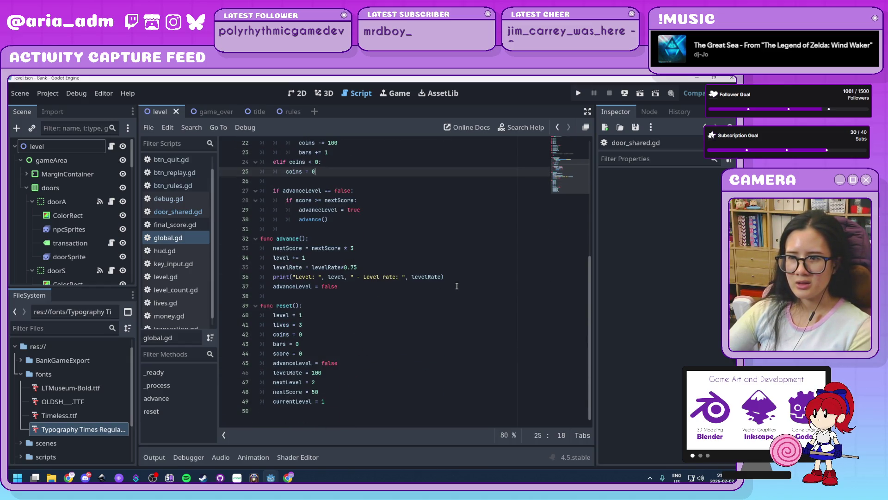
pyautogui.scroll(7, 457, 286)
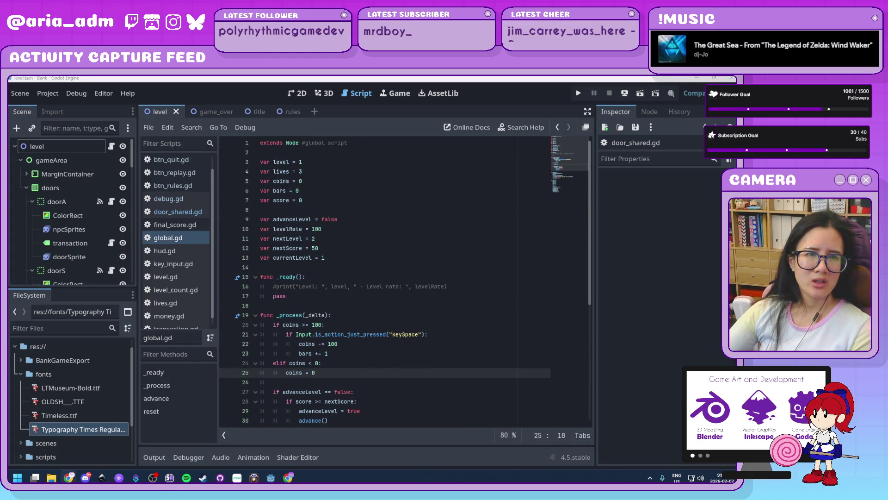
pyautogui.hotkey('alt', 'Tab')
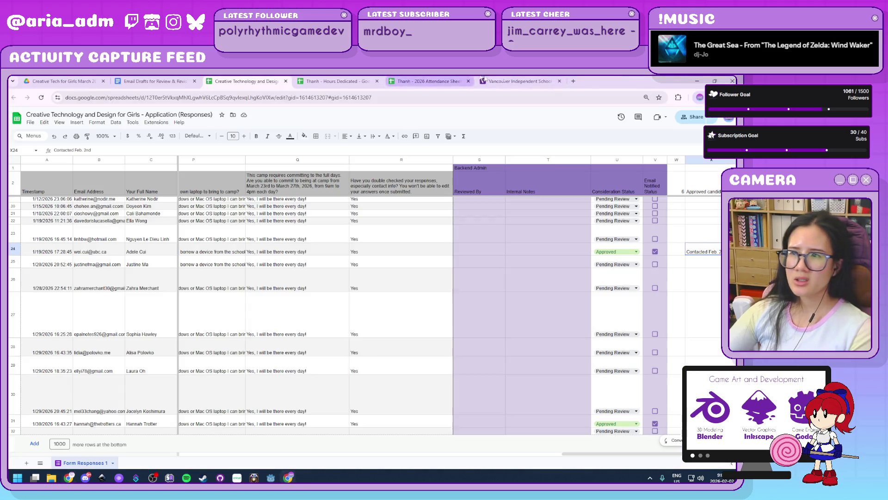
# Switch from Chrome back to the Godot script editor showing global.gd.
pyautogui.hotkey('alt', 'Tab')
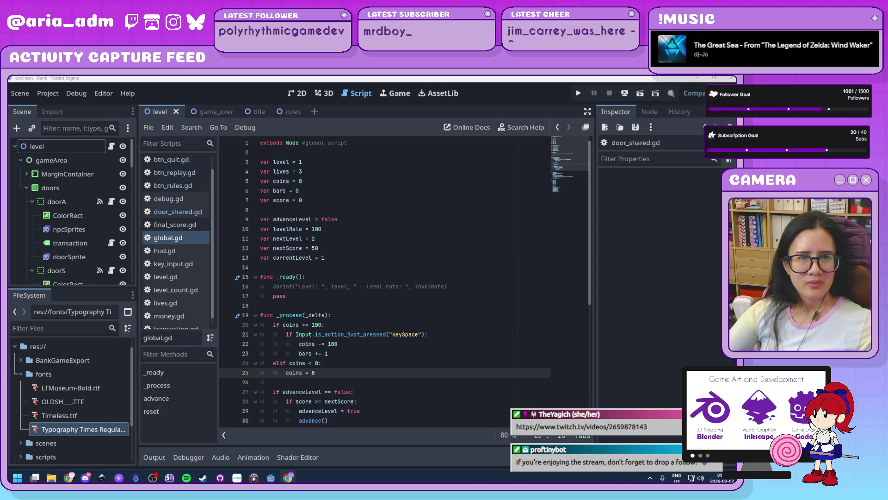
pyautogui.press('super+e')
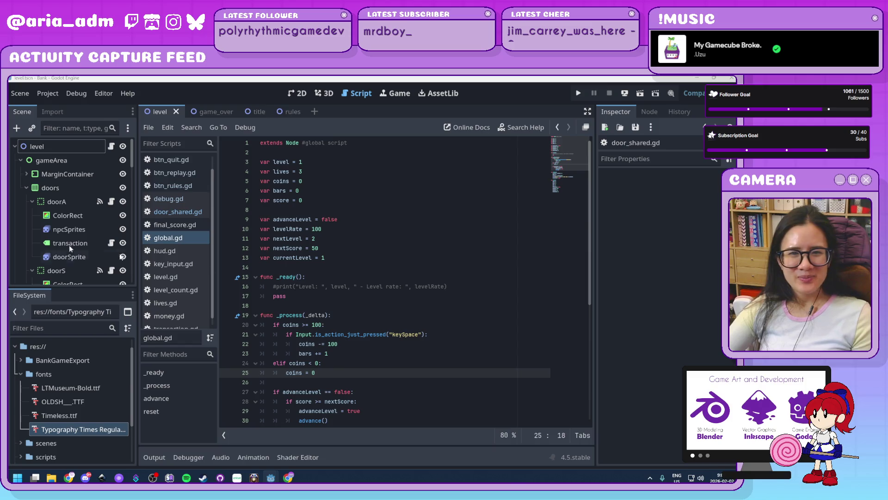
pyautogui.click(444, 378)
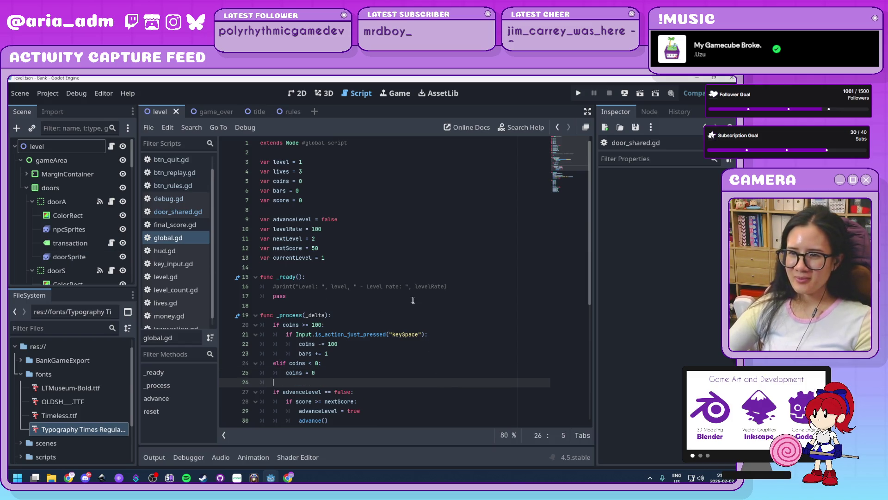
pyautogui.scroll(-4, 412, 299)
pyautogui.scroll(4, 412, 298)
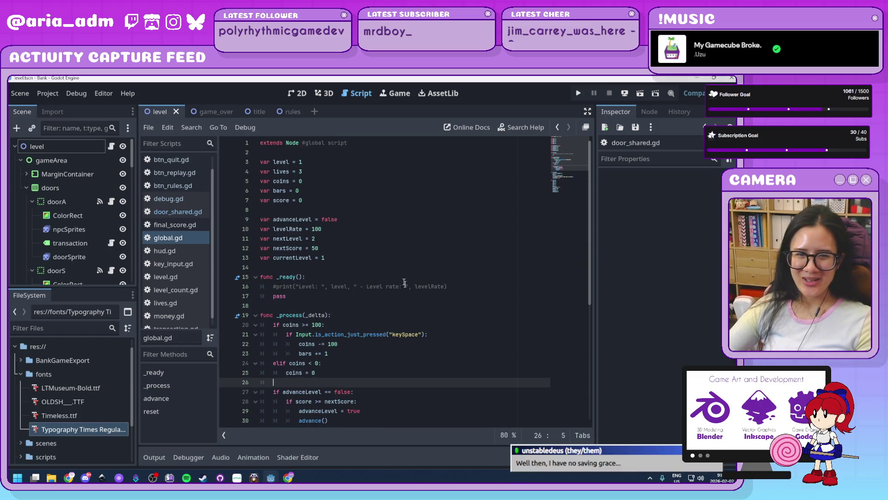
# Keep exactly two blank lines between the advance() call in _process and func advance().
pyautogui.click(360, 268)
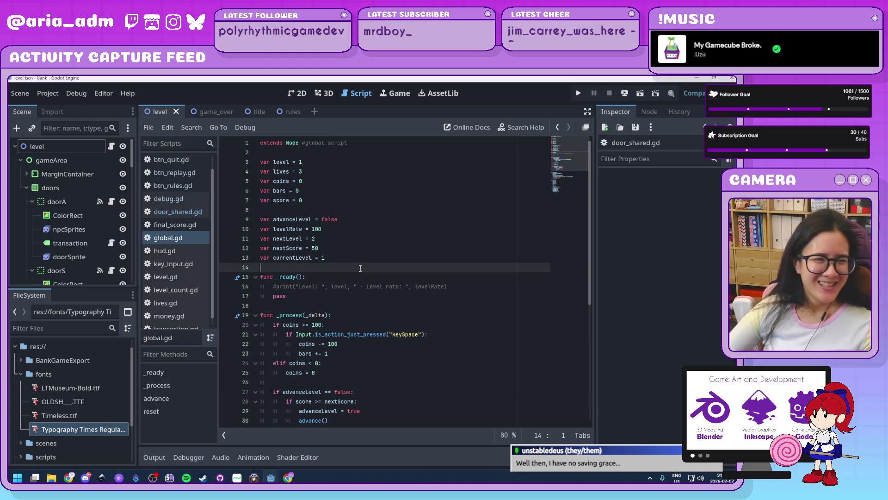
pyautogui.scroll(-7, 360, 268)
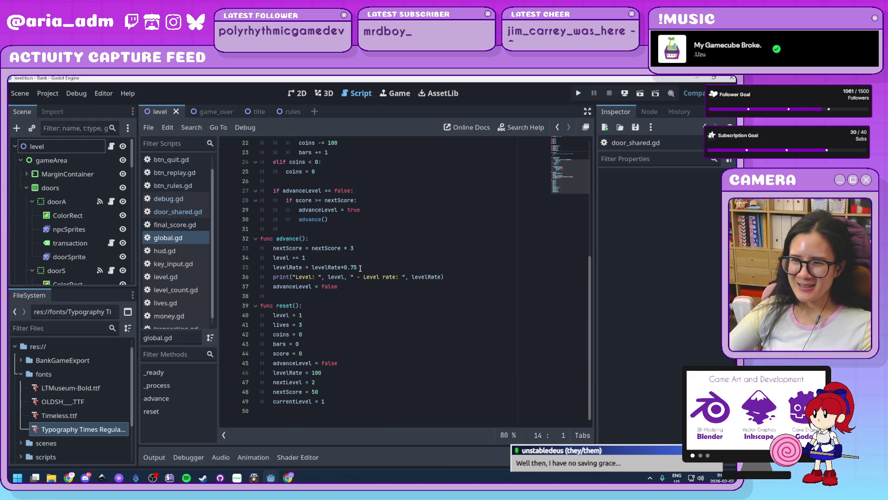
pyautogui.scroll(3, 360, 268)
pyautogui.scroll(-3, 360, 268)
pyautogui.click(313, 229)
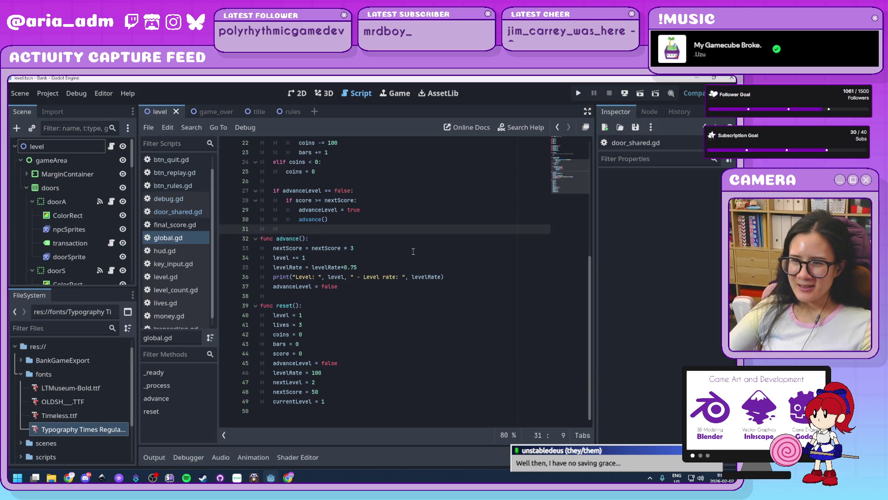
pyautogui.press('Return')
pyautogui.press('Return')
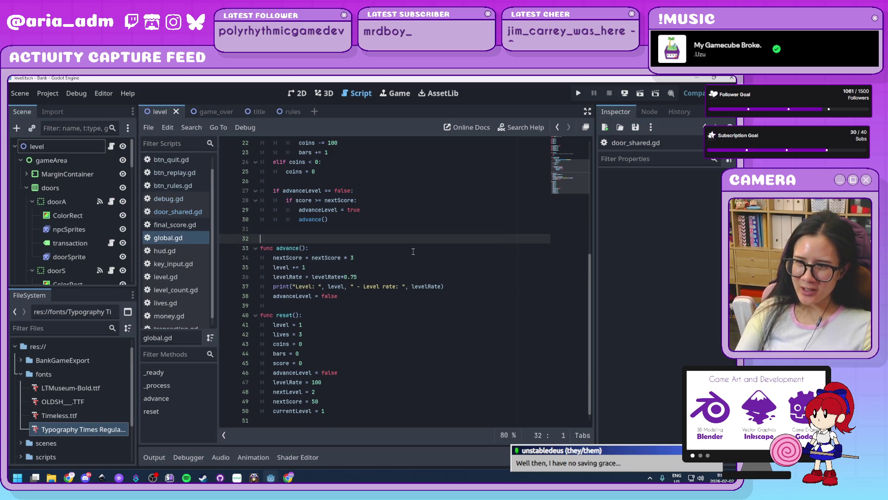
pyautogui.scroll(3, 413, 251)
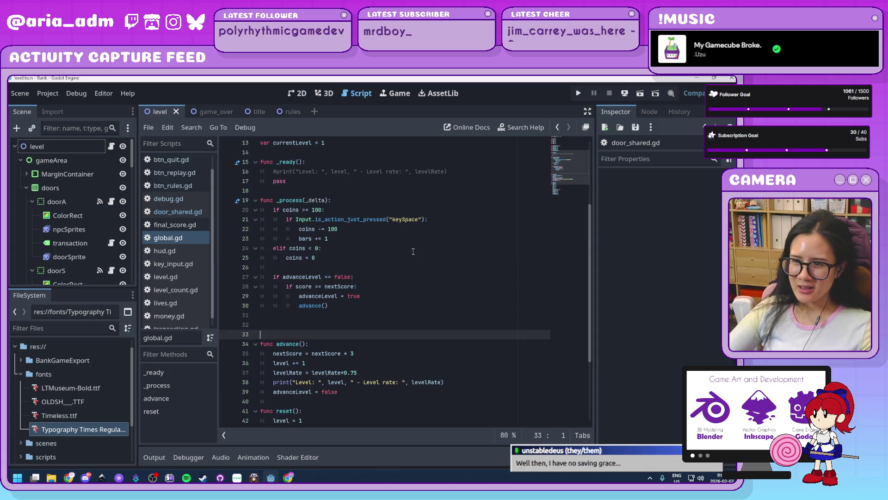
pyautogui.press('BackSpace')
pyautogui.press('BackSpace')
pyautogui.press('BackSpace')
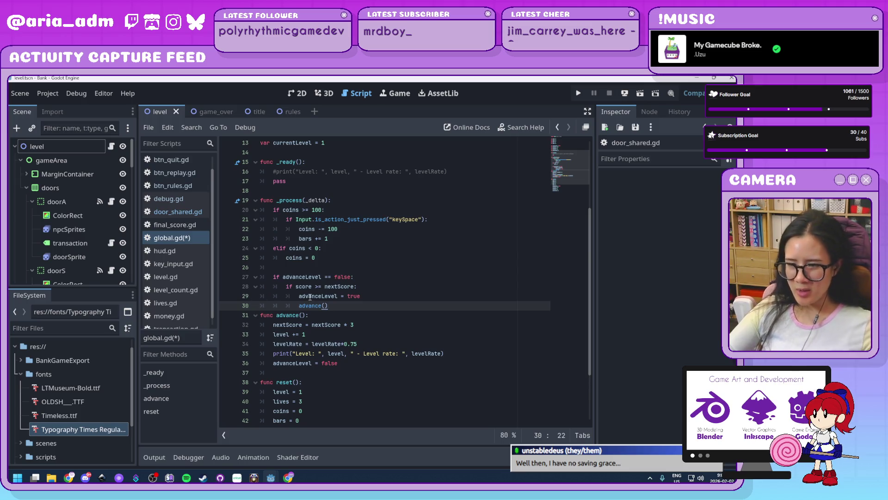
pyautogui.hotkey('ctrl', 'z')
pyautogui.press('BackSpace')
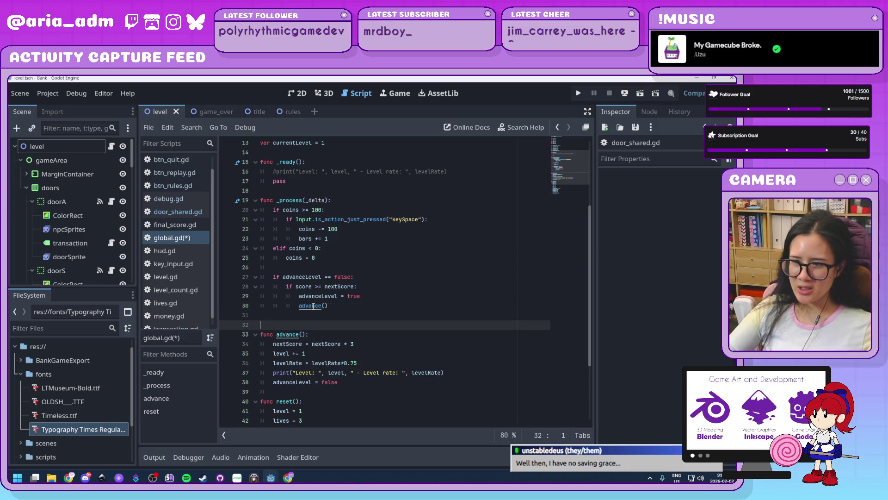
pyautogui.scroll(3, 319, 259)
pyautogui.click(333, 239)
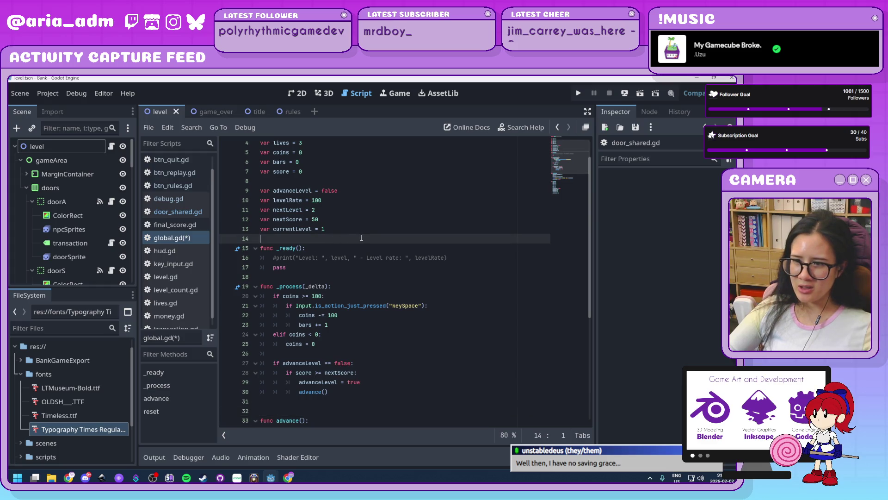
# Declare var nextTarget: Array[Item] = [] below currentLevel, with the brackets split across lines.
pyautogui.press('Return')
pyautogui.press('Return')
pyautogui.press('Return')
pyautogui.click(362, 237)
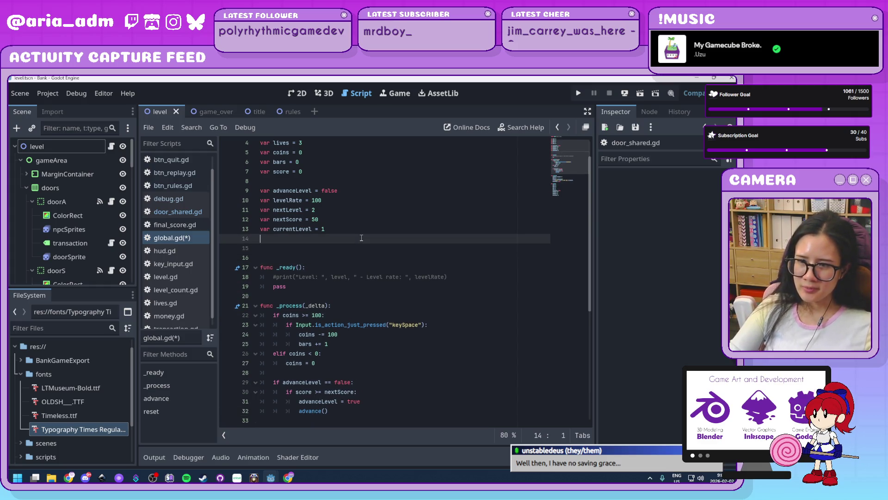
pyautogui.press('Down')
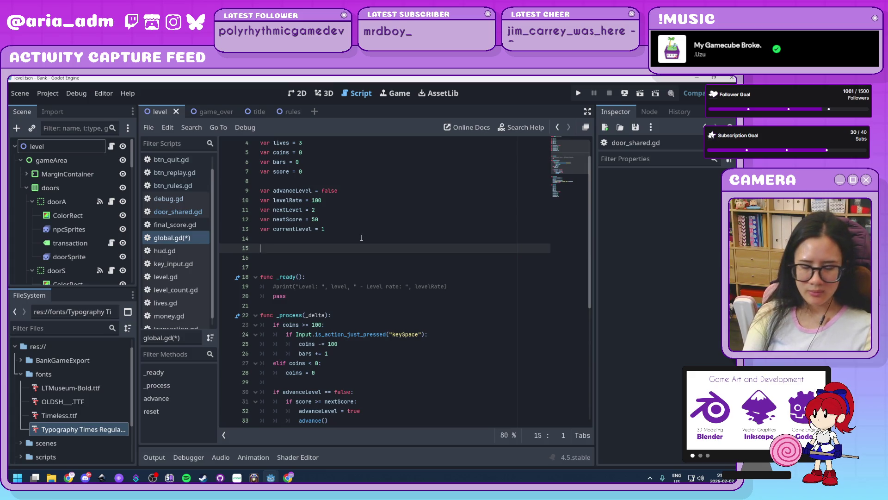
pyautogui.write('var')
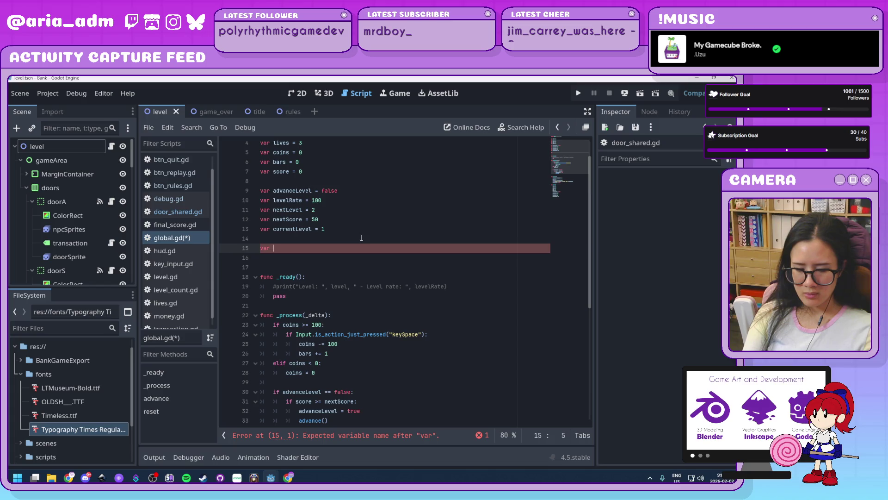
pyautogui.write('nextTarget')
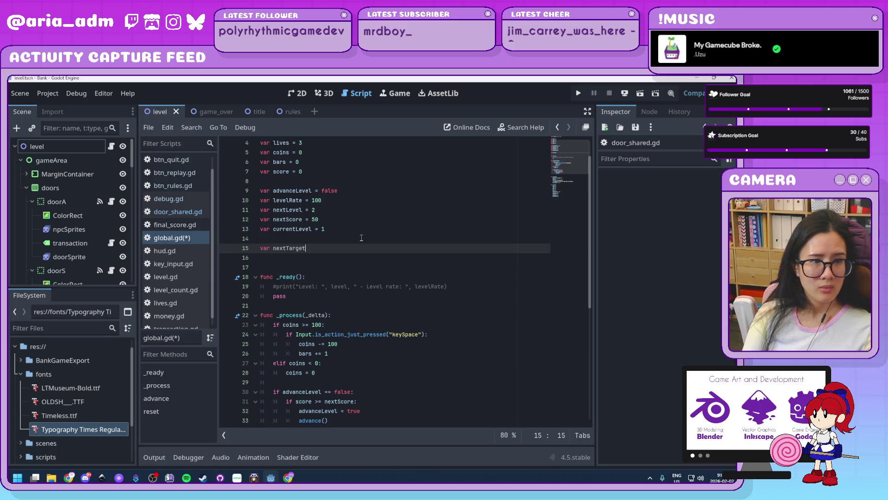
pyautogui.write(': Array')
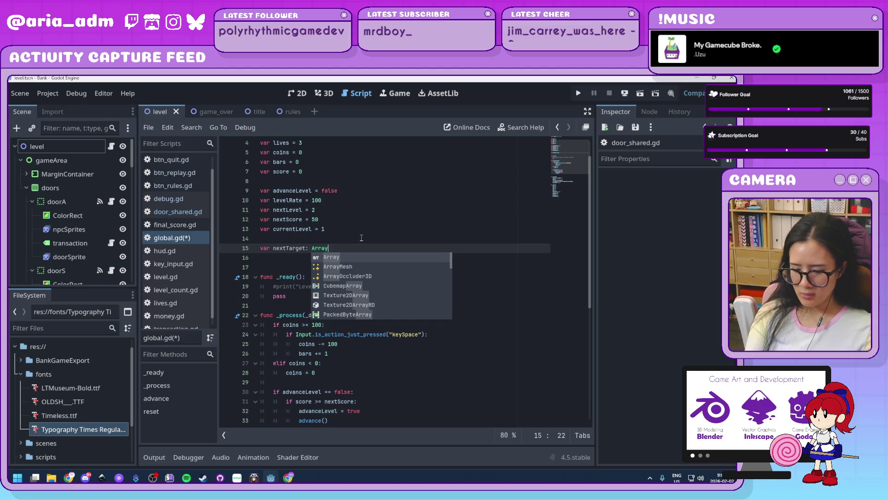
pyautogui.write('[Item]')
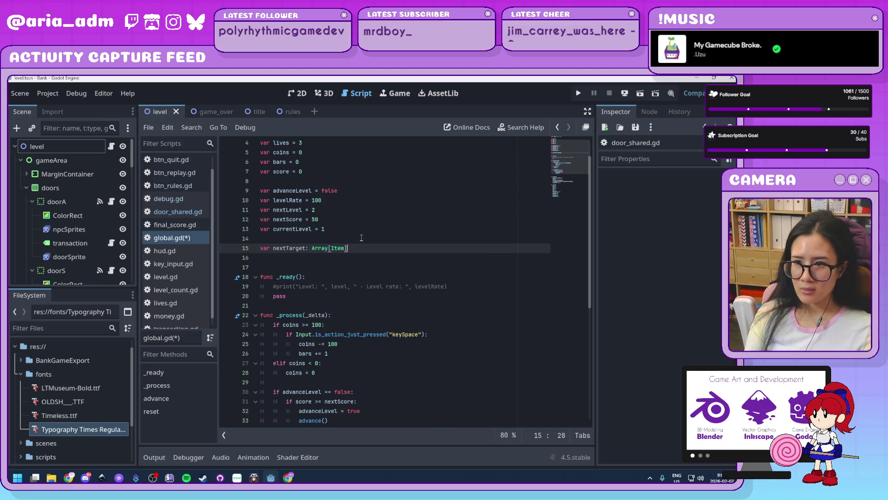
pyautogui.write(' =')
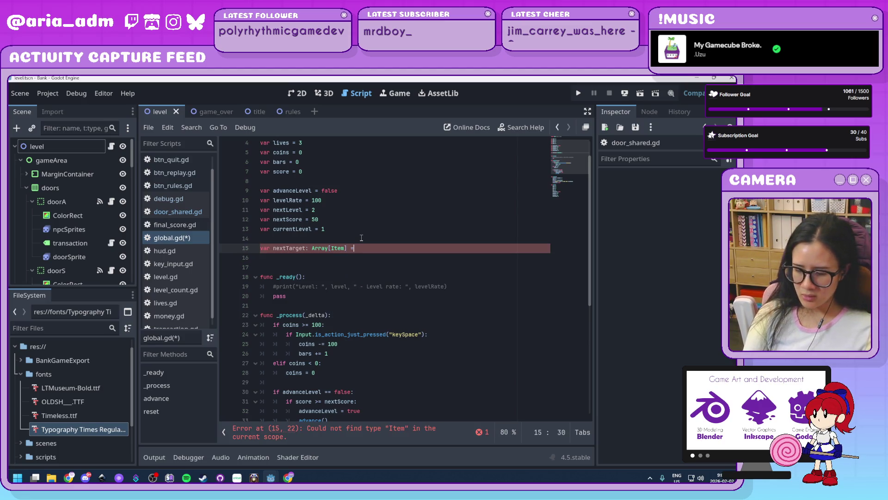
pyautogui.write(' {')
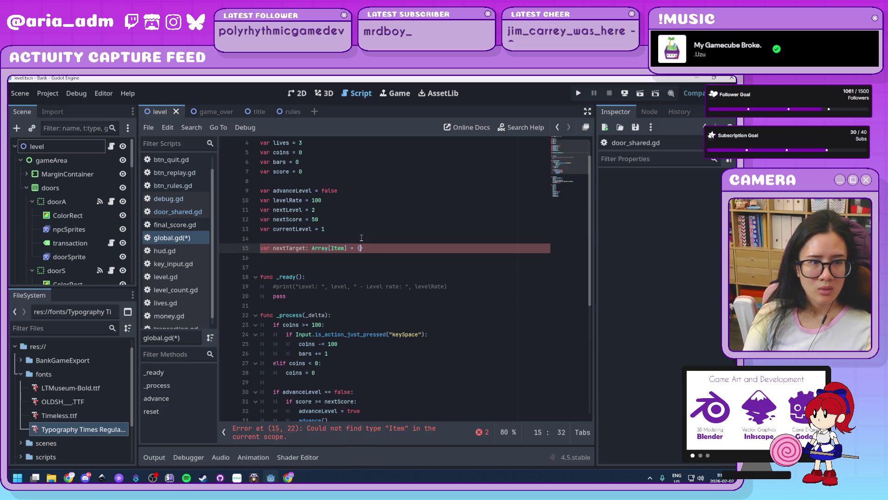
pyautogui.press('BackSpace')
pyautogui.write('[]')
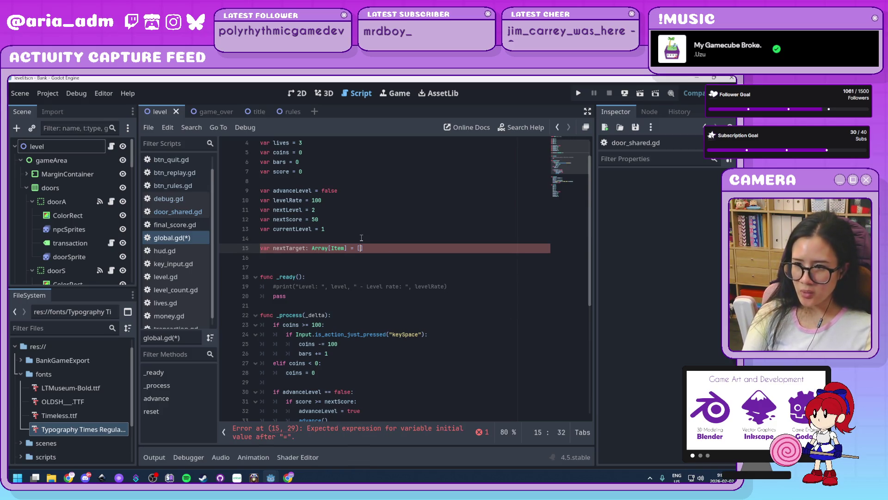
pyautogui.press('Return')
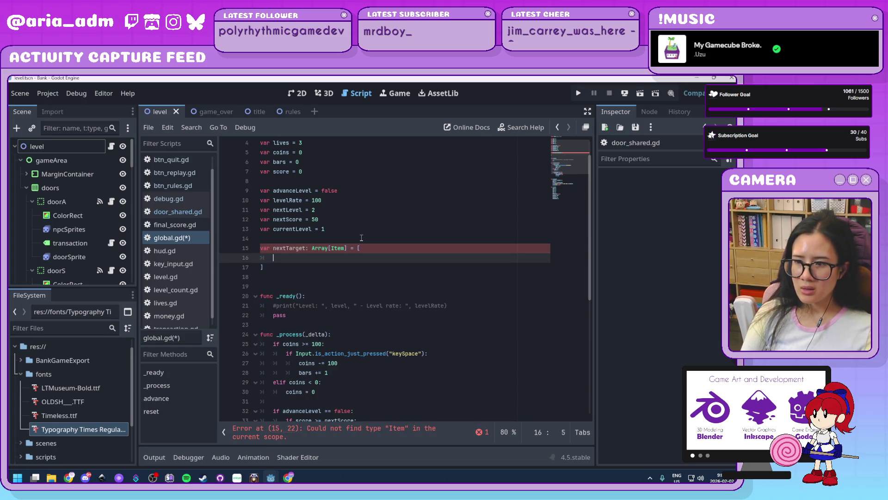
# Delete the Item element type so the declaration reads Array[].
pyautogui.click(341, 248)
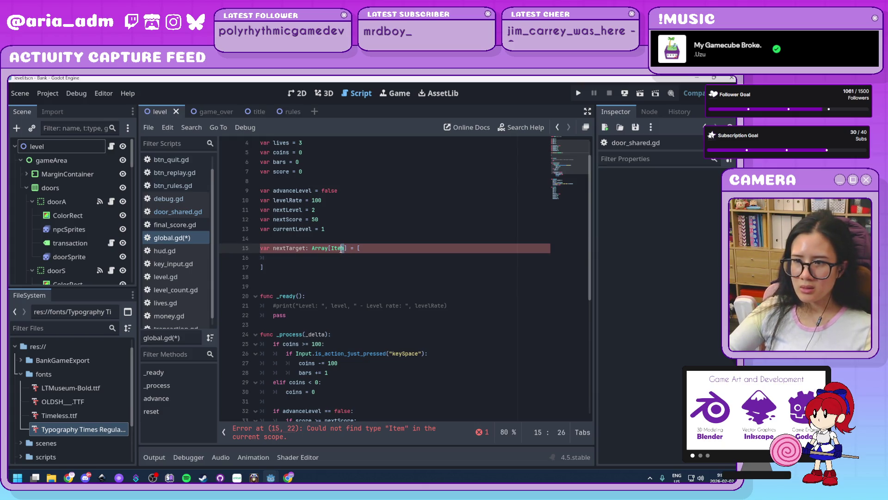
pyautogui.doubleClick(342, 248)
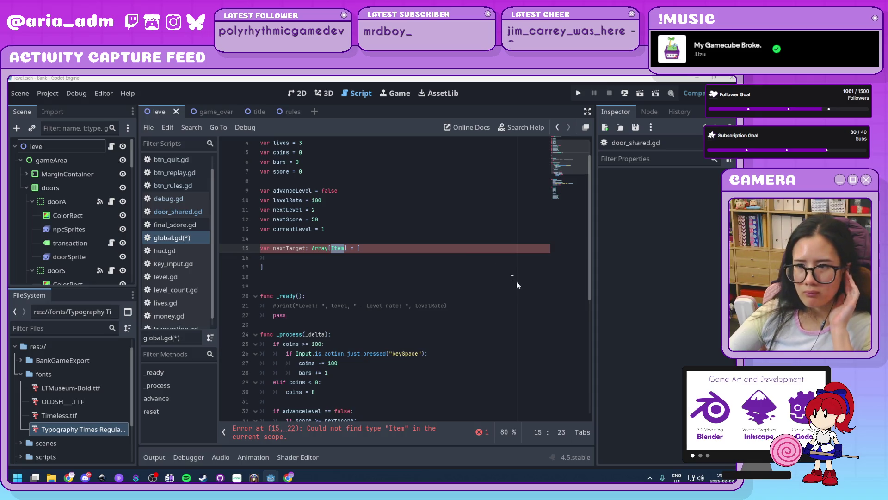
pyautogui.click(346, 248)
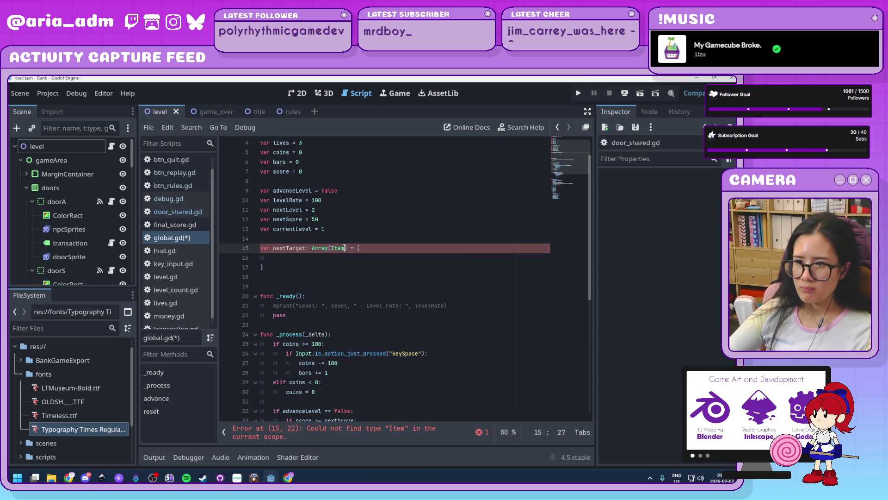
pyautogui.moveTo(346, 248); pyautogui.dragTo(332, 248)
pyautogui.press('BackSpace')
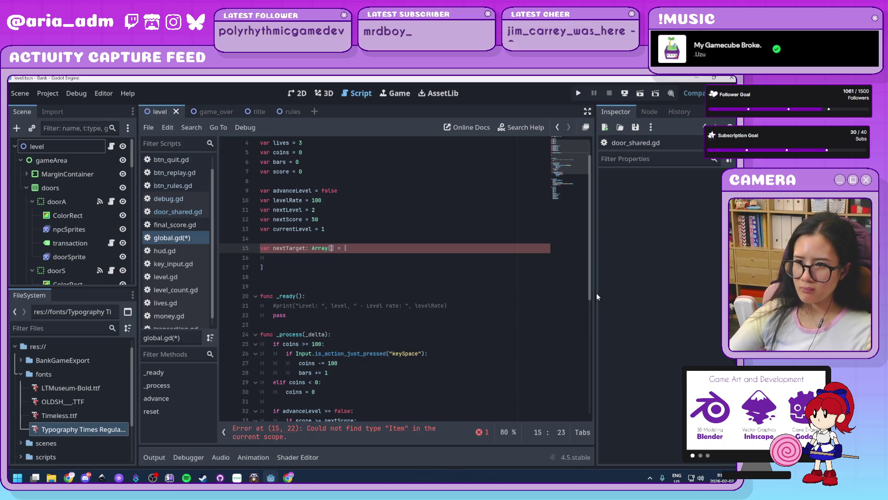
# Position the caret between nextTarget's Array[] brackets on line 15, ready to type an element type.
pyautogui.click(374, 257)
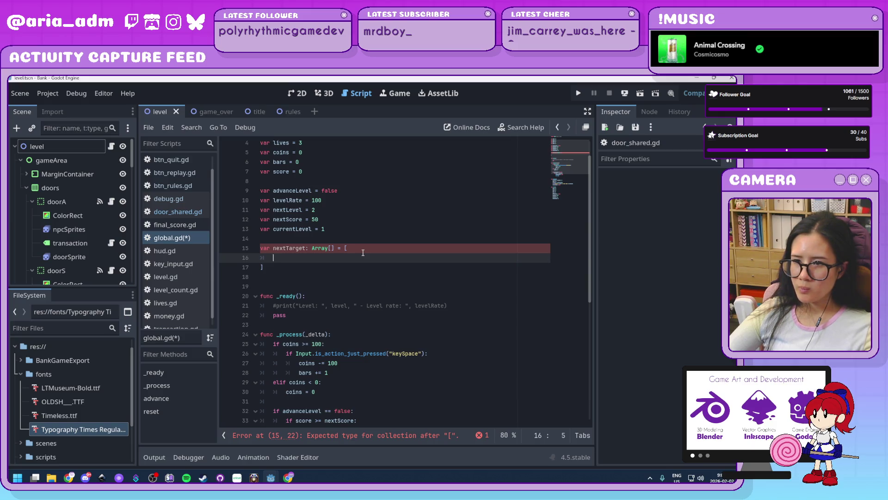
pyautogui.click(331, 248)
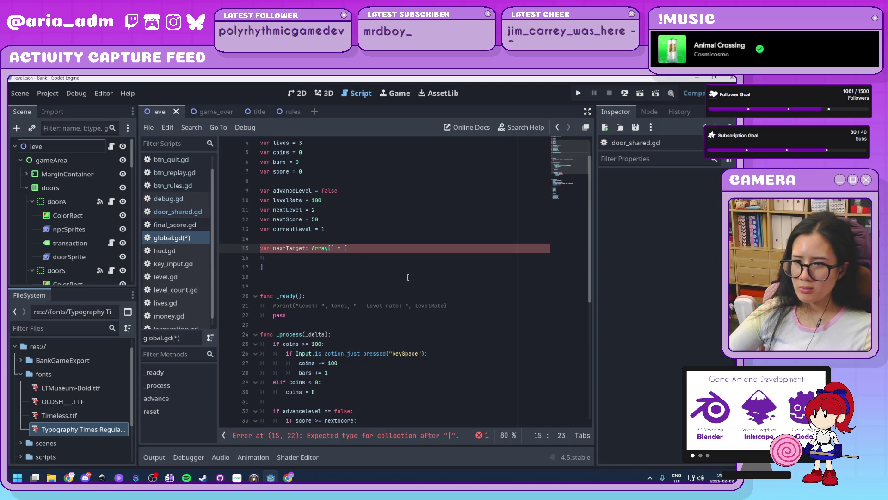
pyautogui.scroll(-2, 407, 277)
pyautogui.scroll(3, 408, 277)
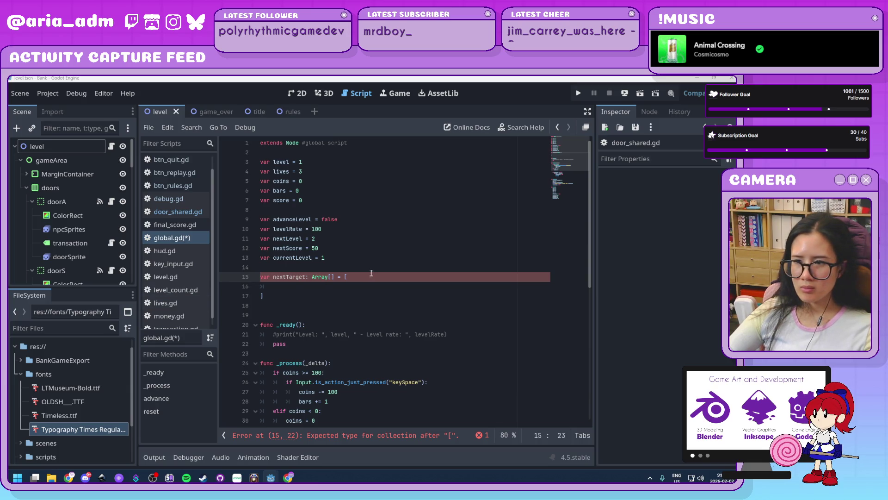
pyautogui.click(334, 289)
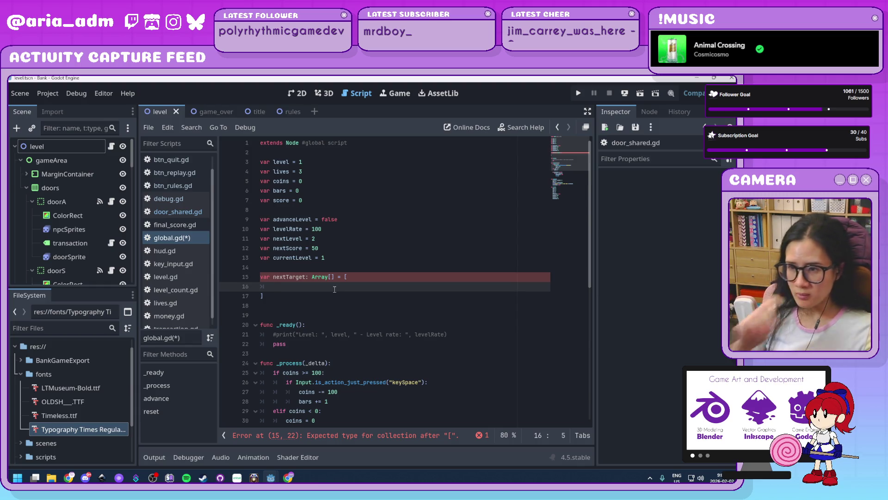
pyautogui.click(331, 279)
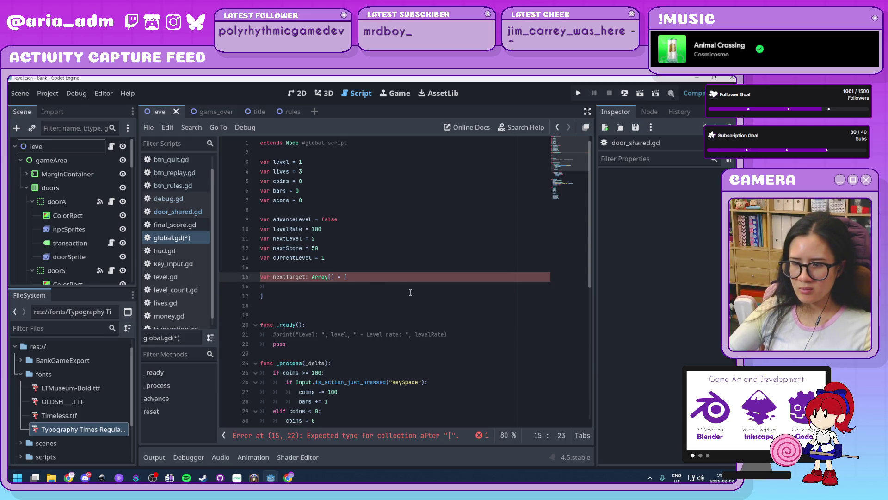
pyautogui.scroll(-1, 411, 293)
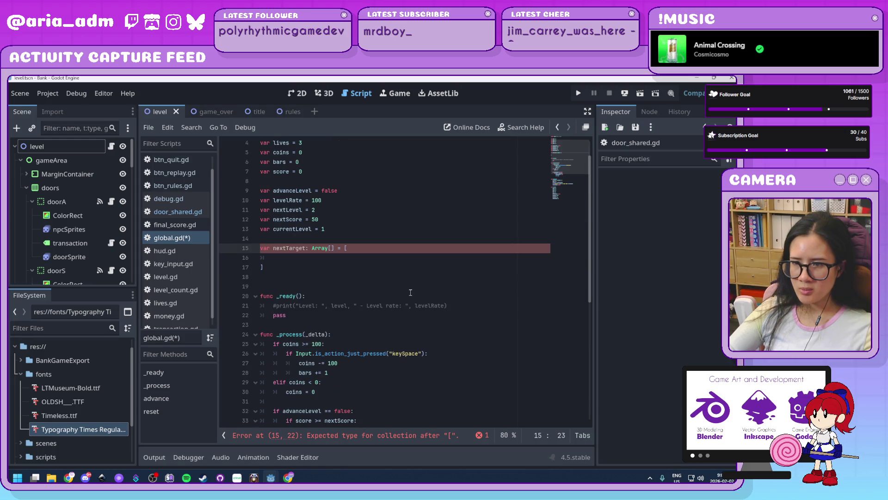
pyautogui.scroll(1, 410, 292)
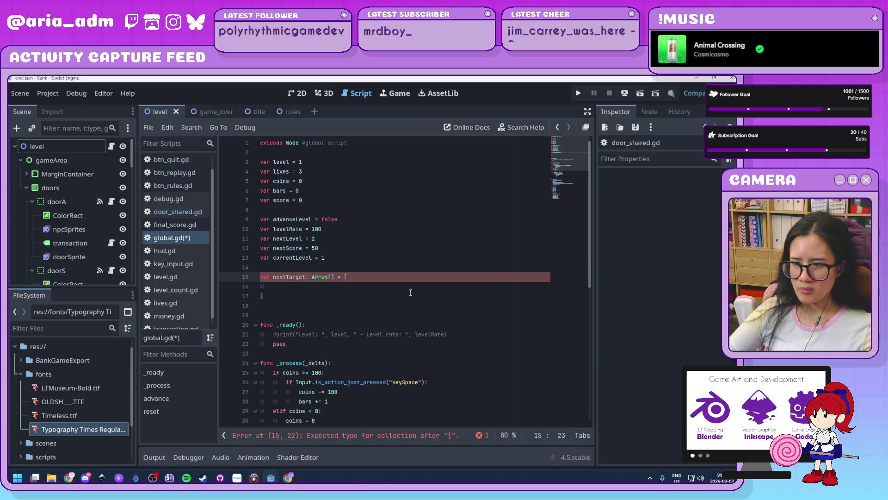
# Erase the partial nextS type and replace '[] = [' with the list start '[150,'.
pyautogui.write('nextS')
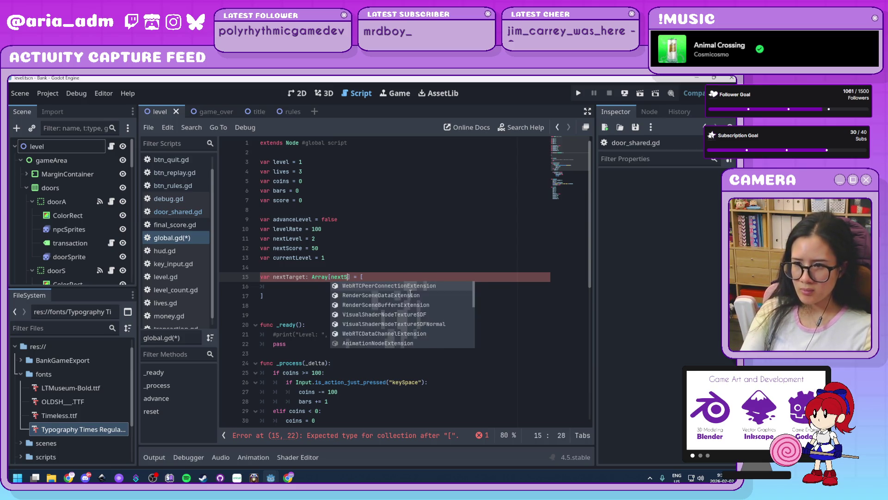
pyautogui.press('BackSpace')
pyautogui.press('BackSpace')
pyautogui.press('BackSpace')
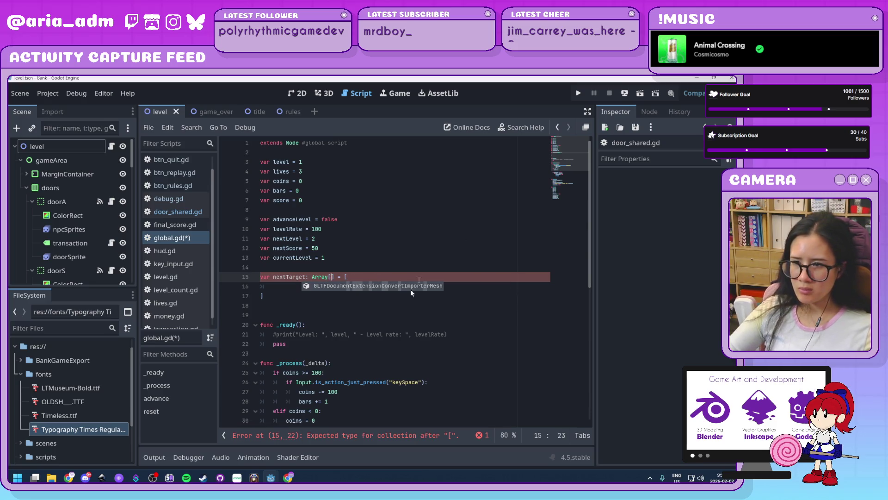
pyautogui.click(333, 289)
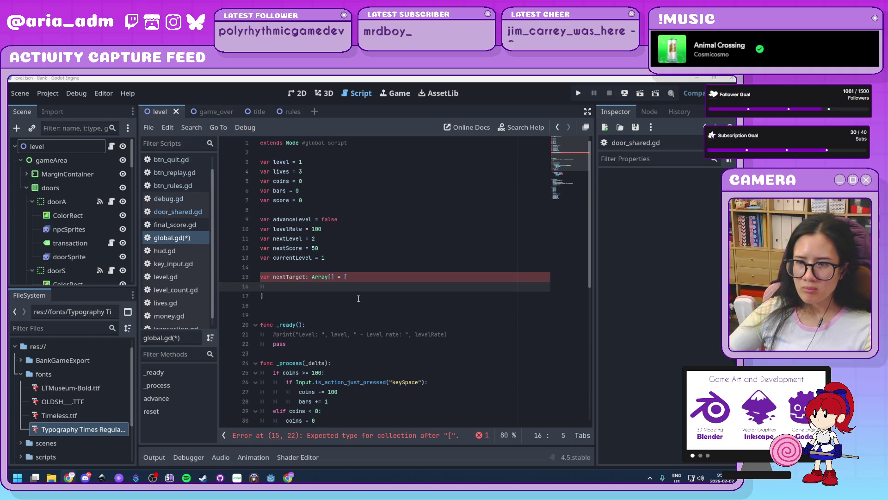
pyautogui.moveTo(366, 276)
pyautogui.mouseDown()
pyautogui.moveTo(273, 277)
pyautogui.moveTo(326, 277)
pyautogui.moveTo(287, 278)
pyautogui.moveTo(309, 280)
pyautogui.mouseUp()
pyautogui.write('[')
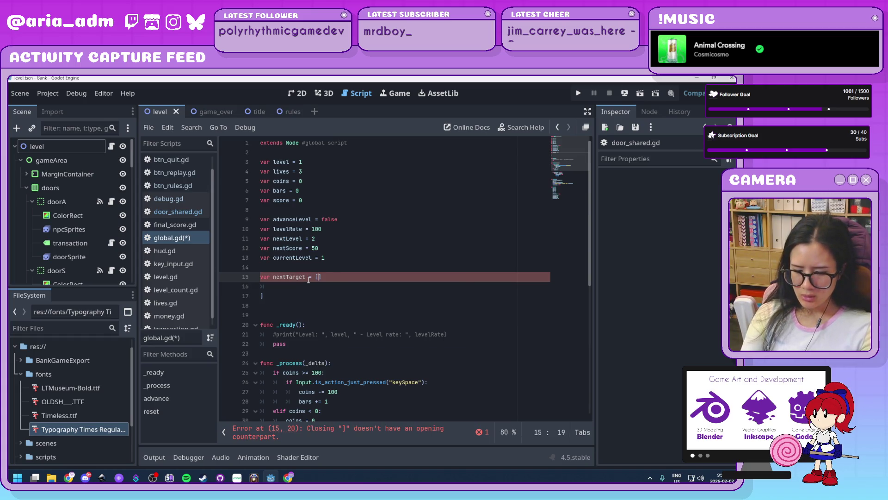
pyautogui.write('150,')
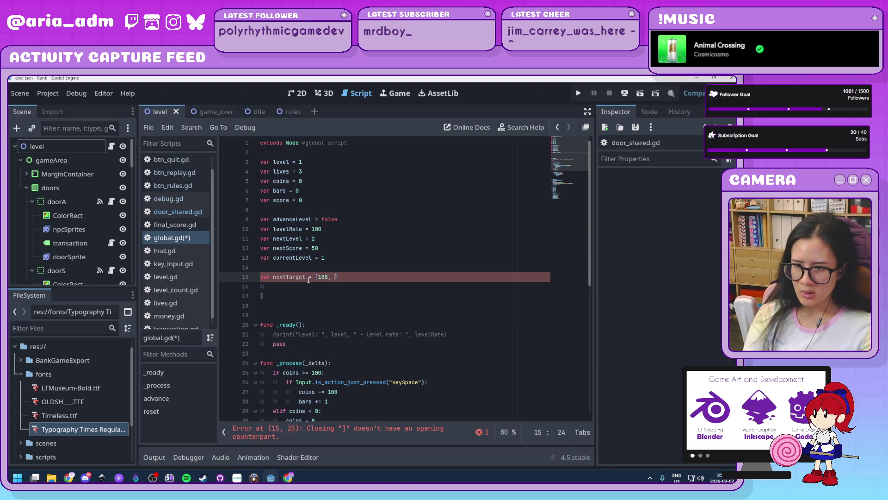
# Enter targets 50, 150, 500, 1500, 3000, 6000 in nextTarget and delete the stray ] line.
pyautogui.press('BackSpace')
pyautogui.press('BackSpace')
pyautogui.press('BackSpace')
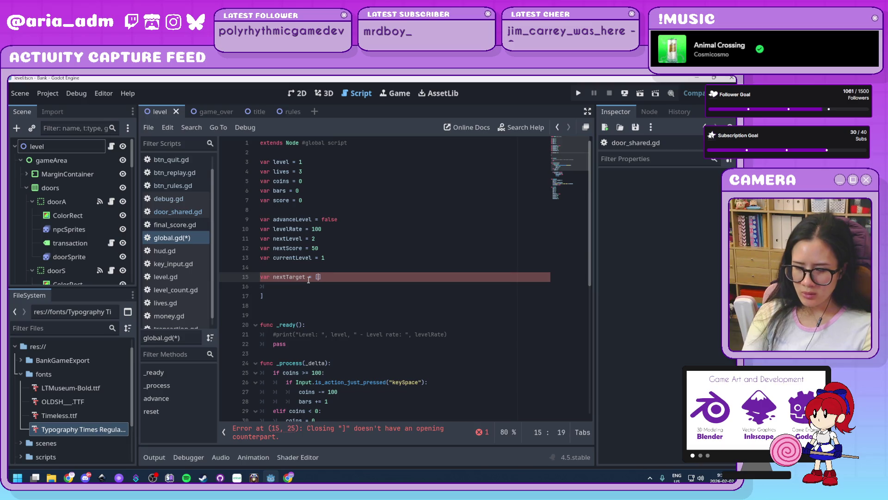
pyautogui.write('50, 150, ')
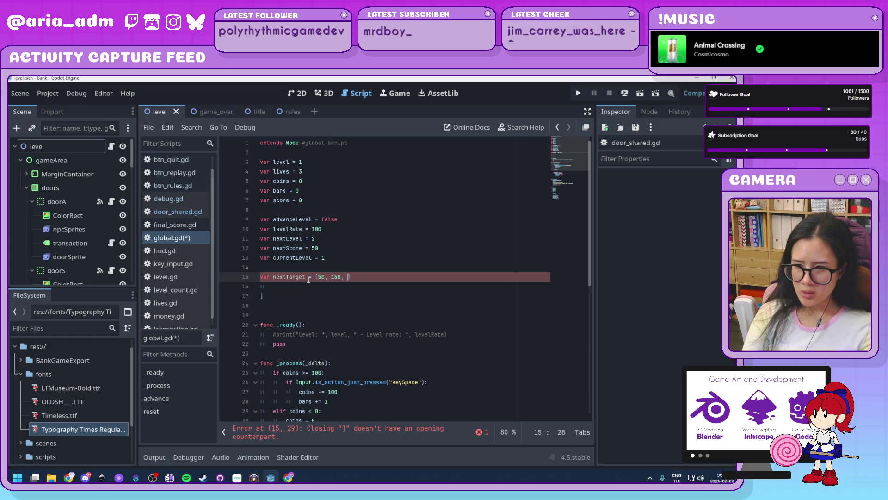
pyautogui.write('450,')
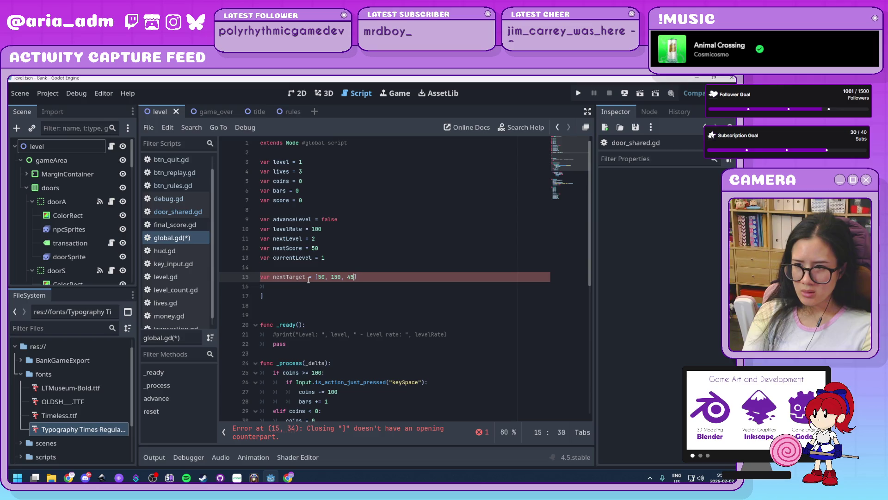
pyautogui.press('BackSpace')
pyautogui.press('BackSpace')
pyautogui.write('500, ')
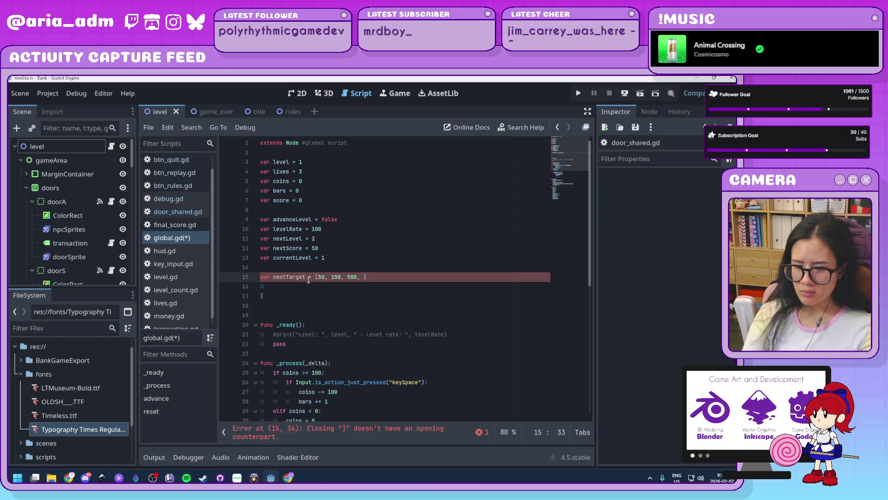
pyautogui.write('1500,')
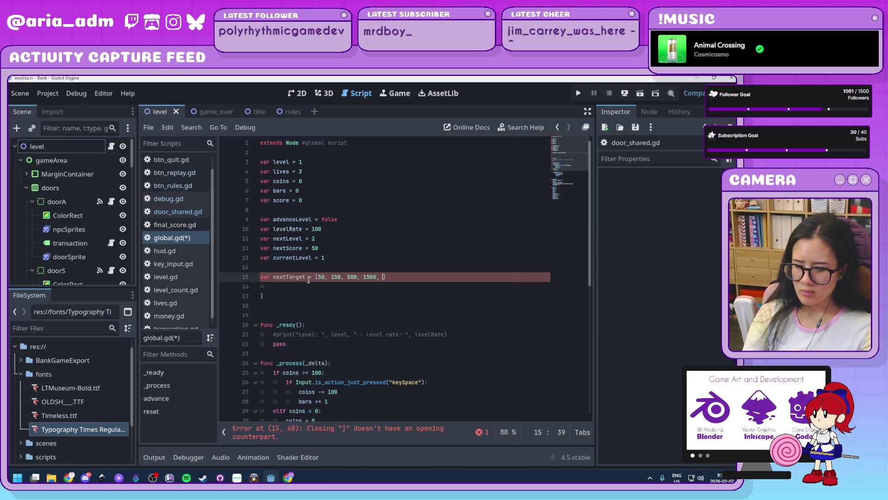
pyautogui.write('000')
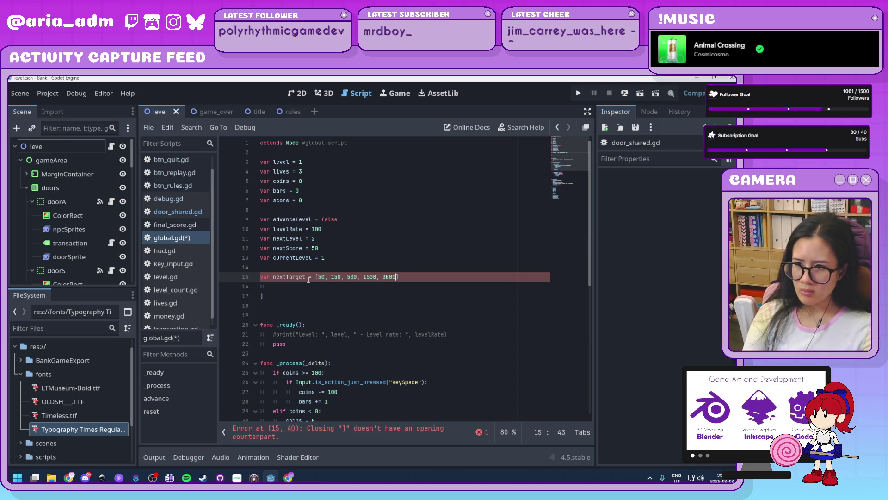
pyautogui.write(',')
pyautogui.press('Down')
pyautogui.press('Down')
pyautogui.press('BackSpace')
pyautogui.press('BackSpace')
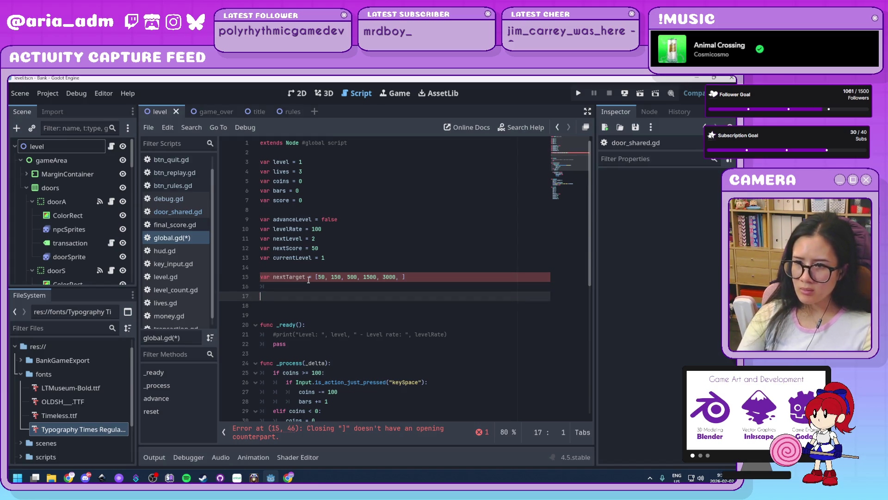
pyautogui.press('Up')
pyautogui.write('6')
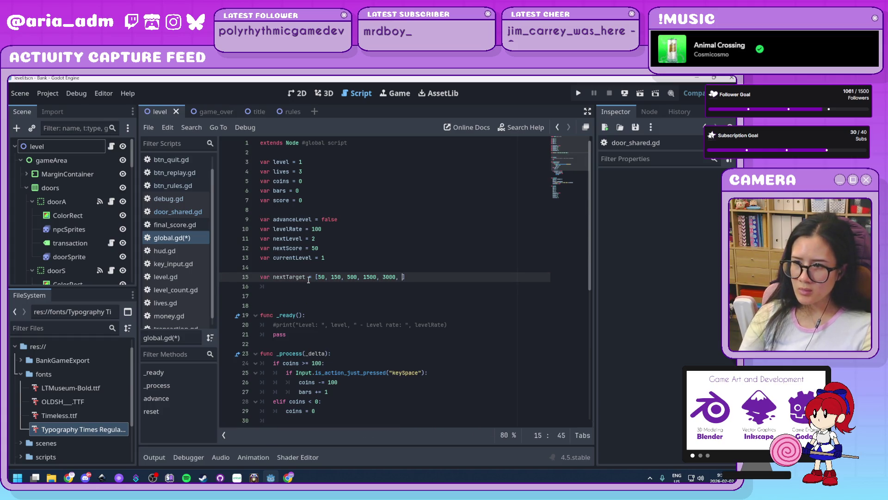
pyautogui.write('000')
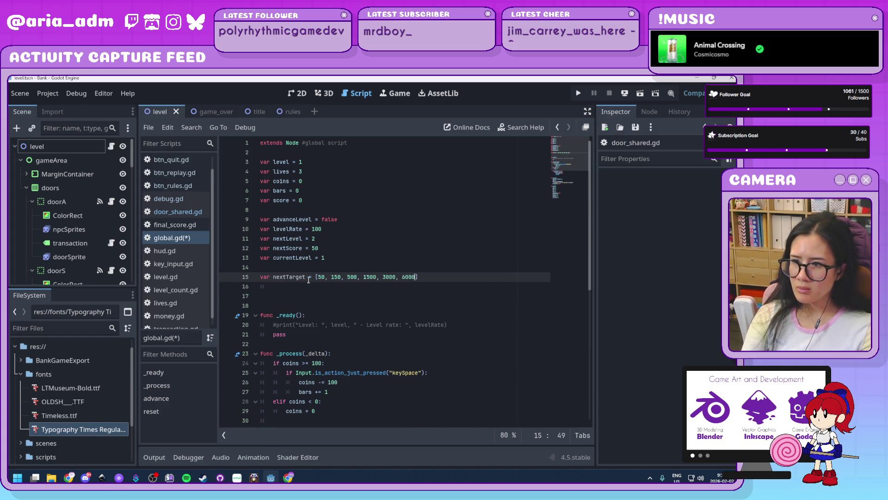
pyautogui.write(',')
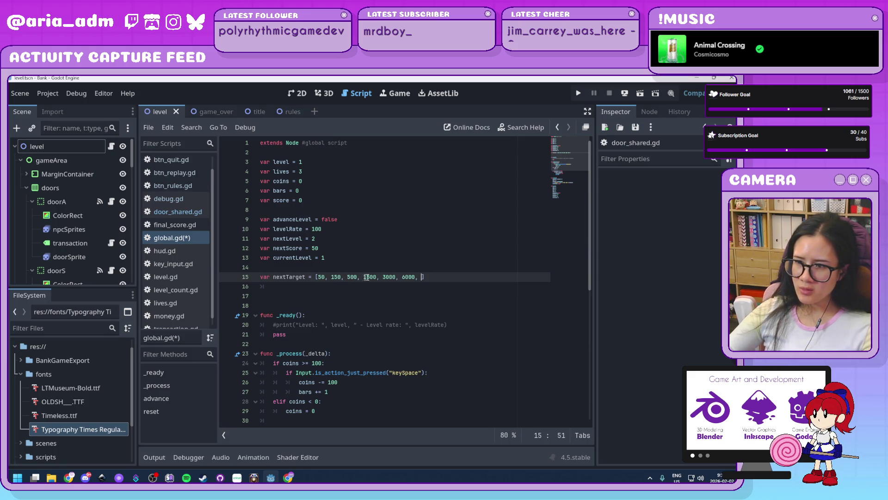
# Change 6000 to 5000, append 7500 and 10000, and delete the blank lines below nextTarget.
pyautogui.doubleClick(410, 277)
pyautogui.write('50')
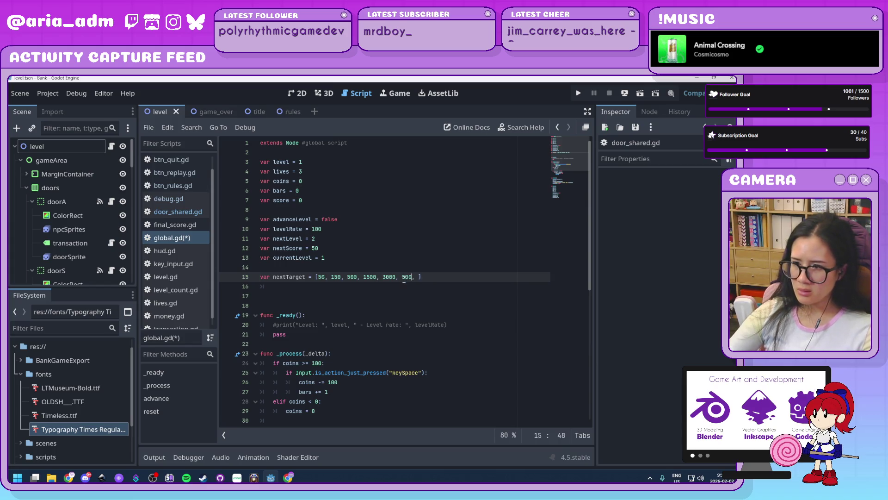
pyautogui.press('Right')
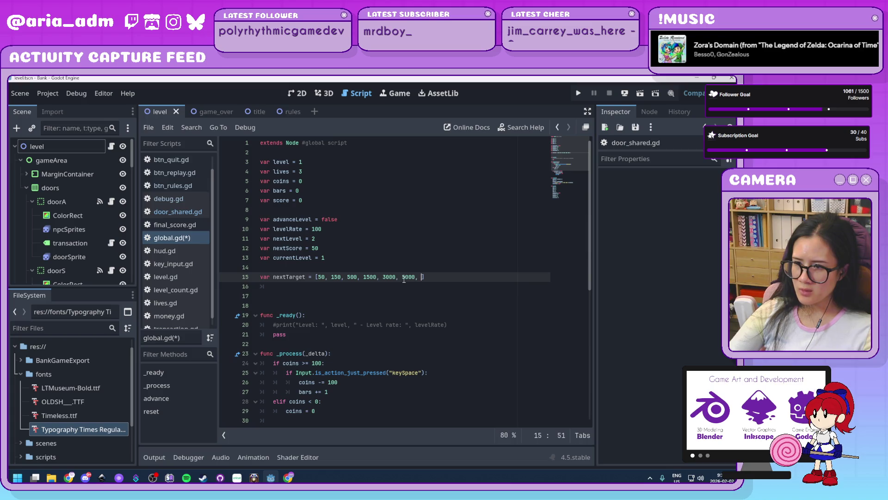
pyautogui.write('7')
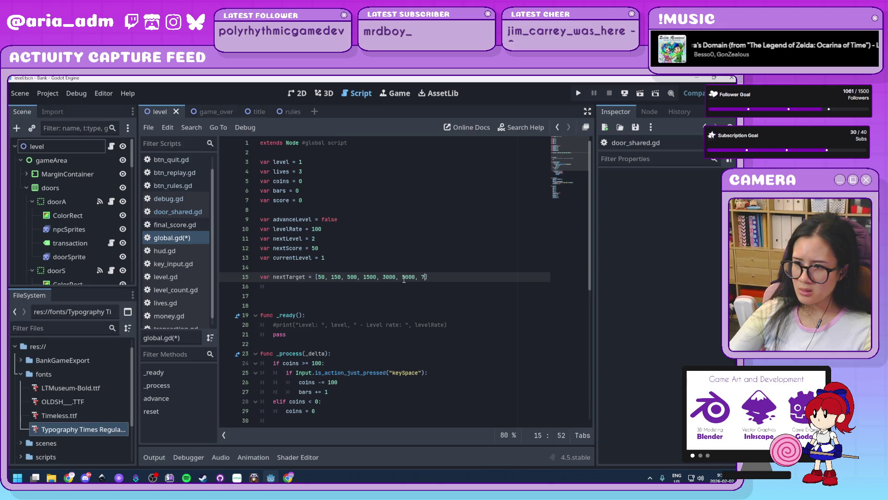
pyautogui.write('500')
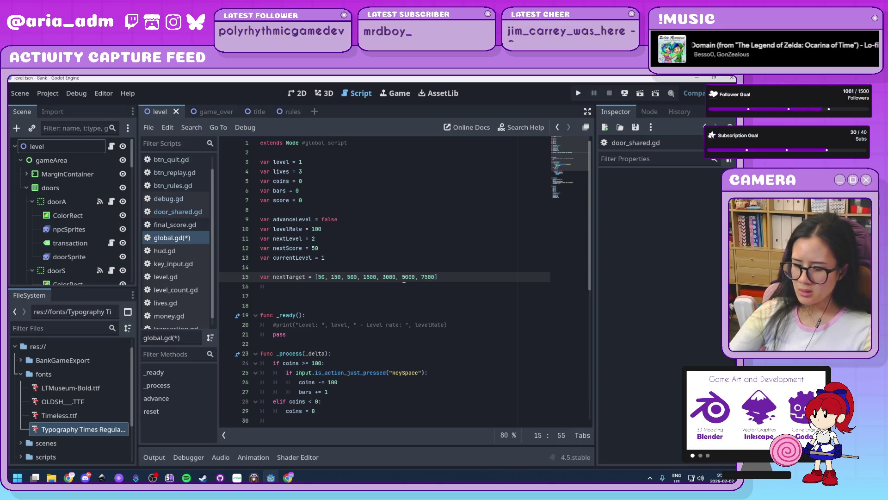
pyautogui.write(', 1')
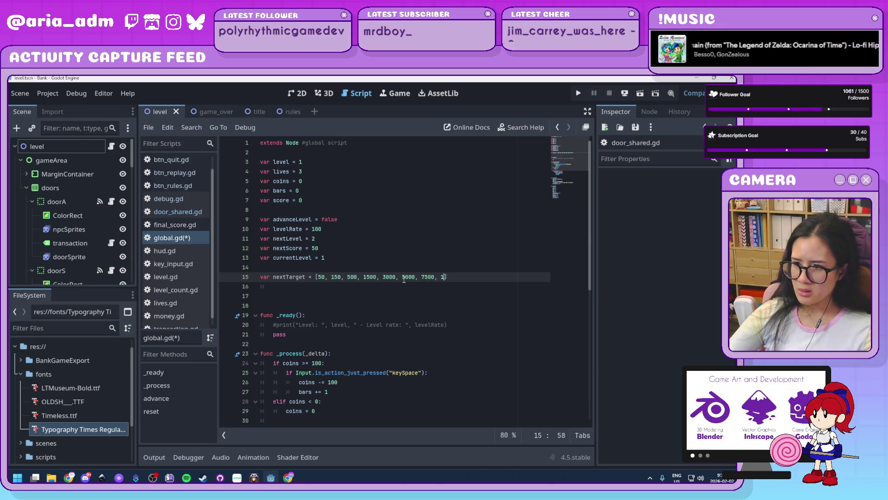
pyautogui.write('0000')
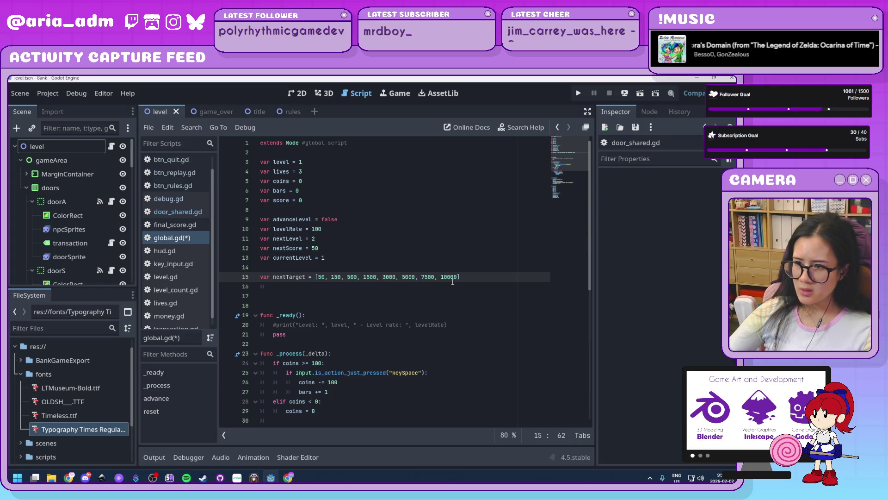
pyautogui.press('End')
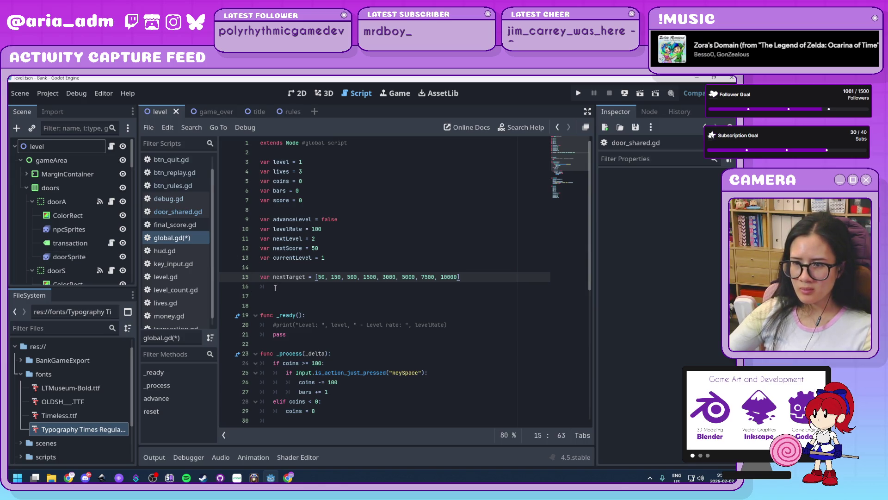
pyautogui.press('Delete')
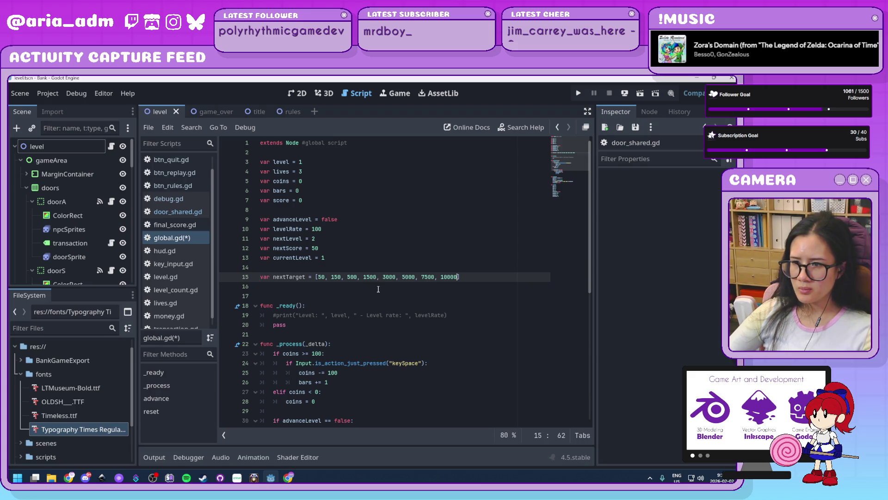
pyautogui.press('End')
pyautogui.press('Delete')
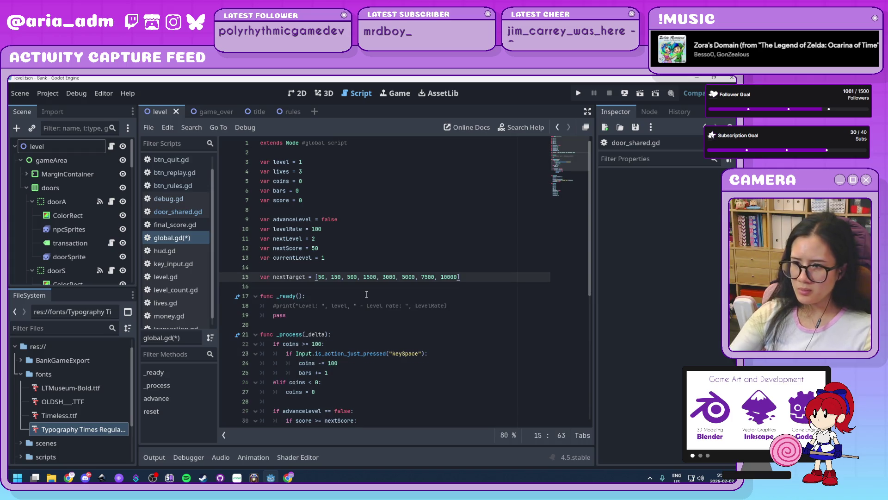
# Select 'nextScore * 3' on line 36 inside advance().
pyautogui.scroll(-3, 403, 359)
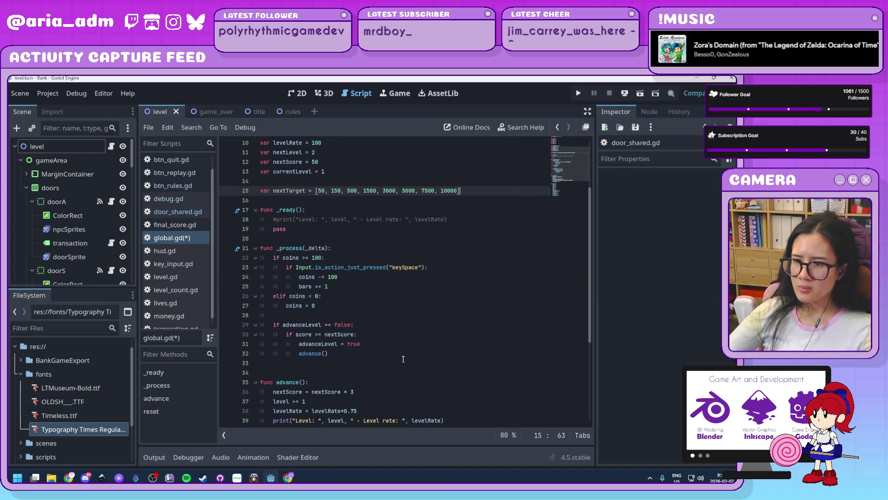
pyautogui.scroll(1, 403, 359)
pyautogui.scroll(1, 403, 359)
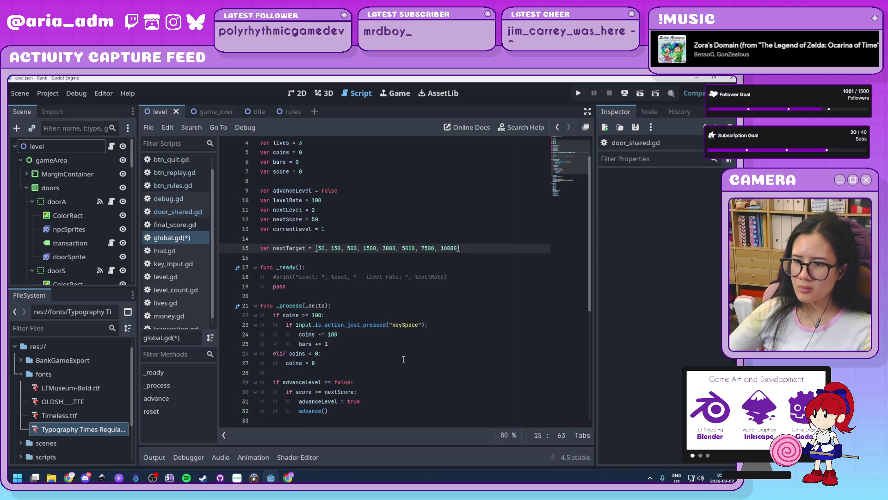
pyautogui.scroll(-2, 403, 359)
pyautogui.scroll(1, 403, 359)
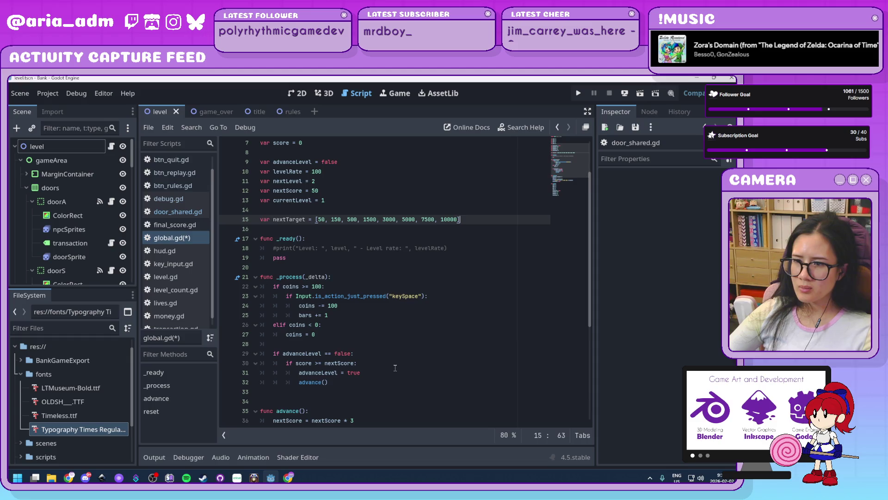
pyautogui.scroll(2, 395, 368)
pyautogui.scroll(-4, 395, 368)
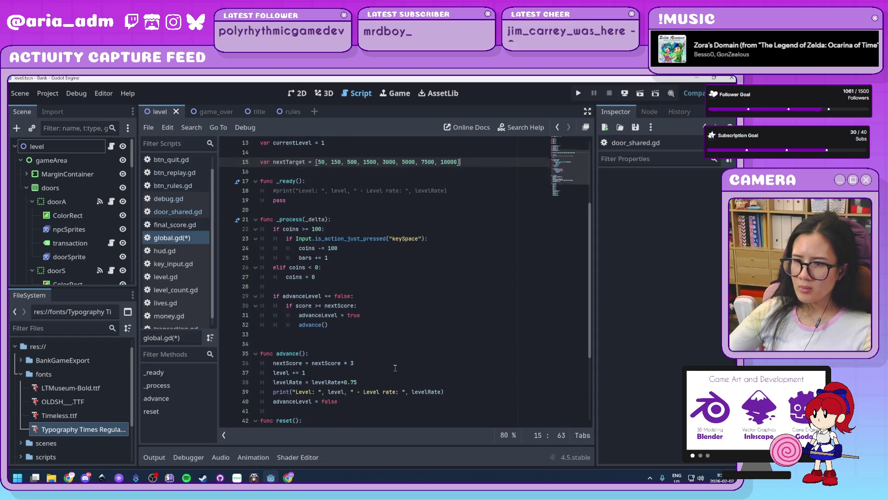
pyautogui.scroll(2, 395, 368)
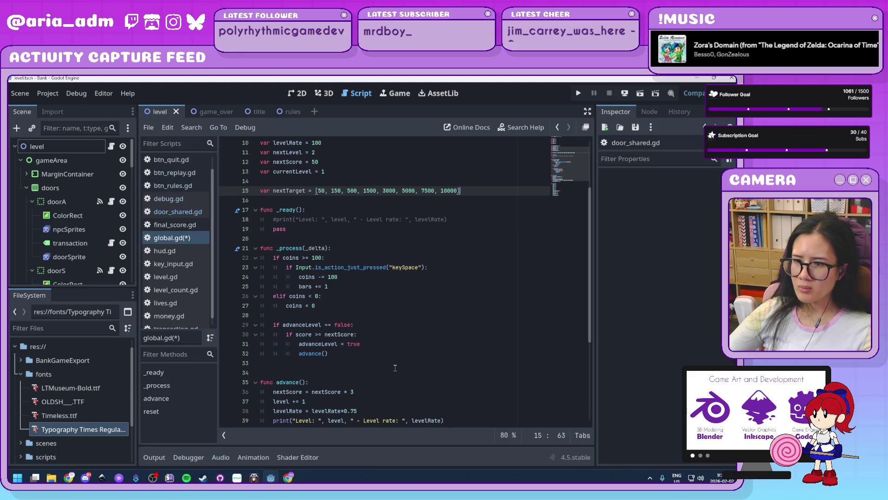
pyautogui.scroll(-1, 395, 368)
pyautogui.moveTo(354, 392); pyautogui.dragTo(313, 393)
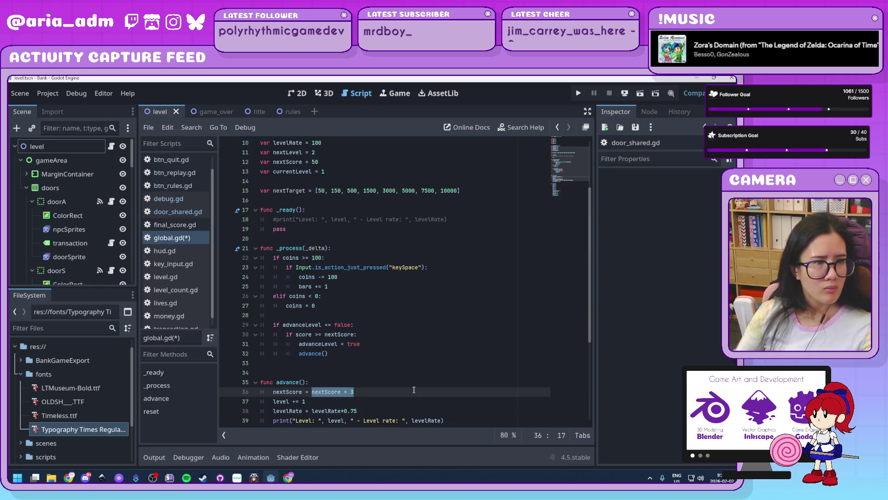
# Replace the tripling formula on line 36 with nextScore = nextTarget[level+1].
pyautogui.write('nextTar')
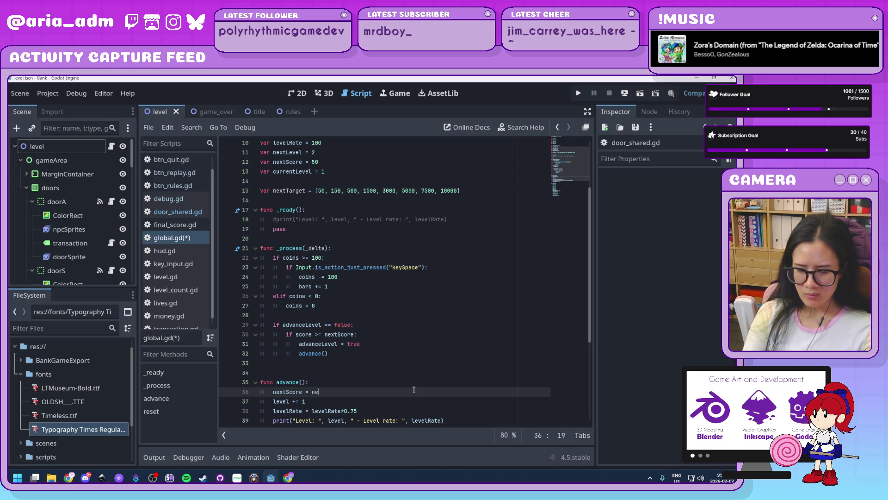
pyautogui.press('Return')
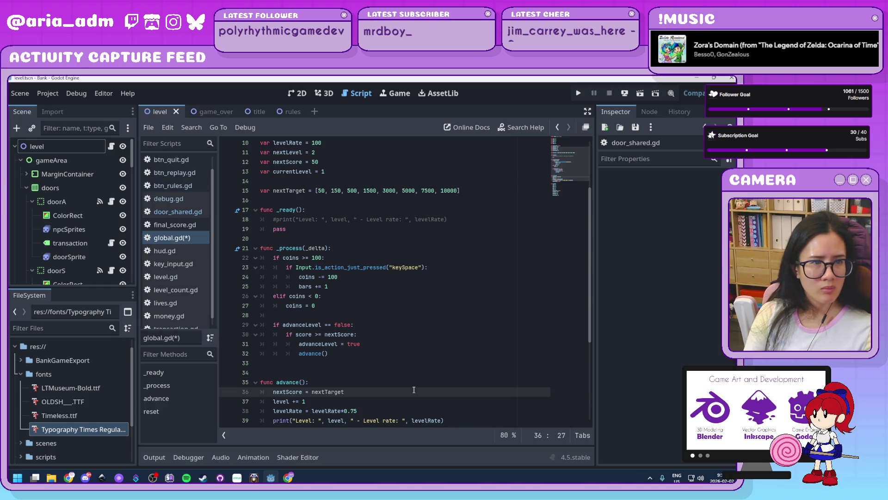
pyautogui.write('[')
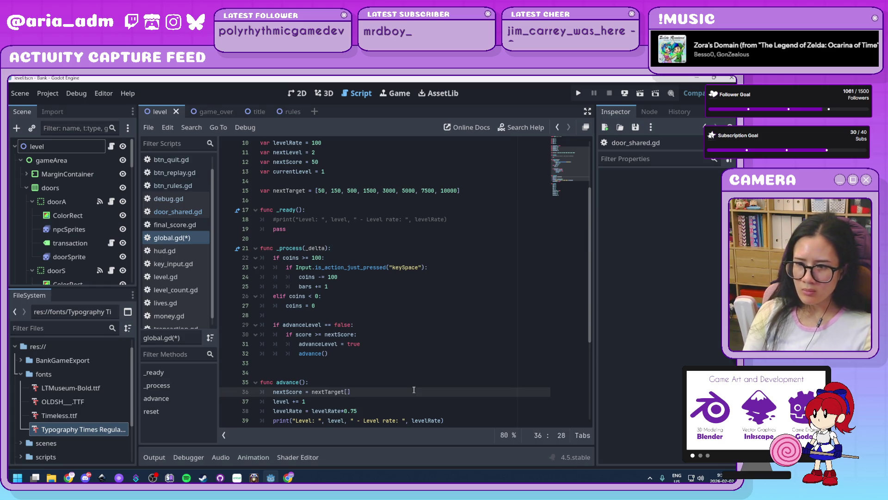
pyautogui.write('level')
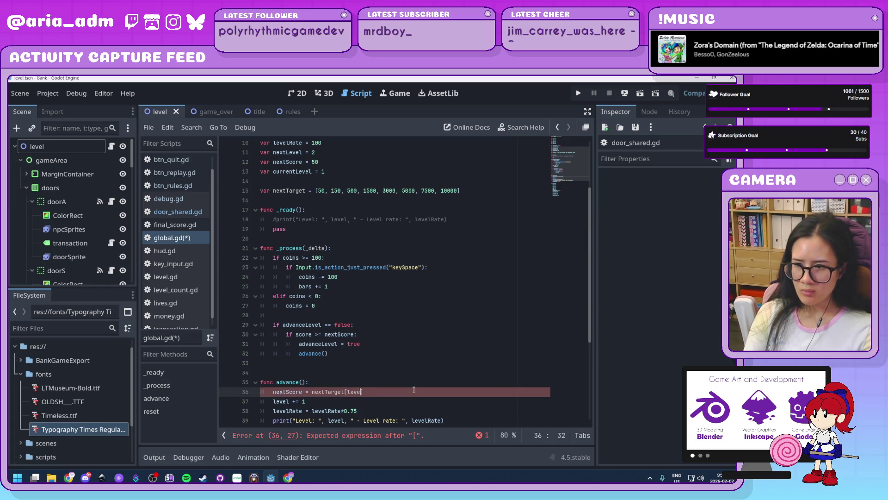
pyautogui.press('Escape')
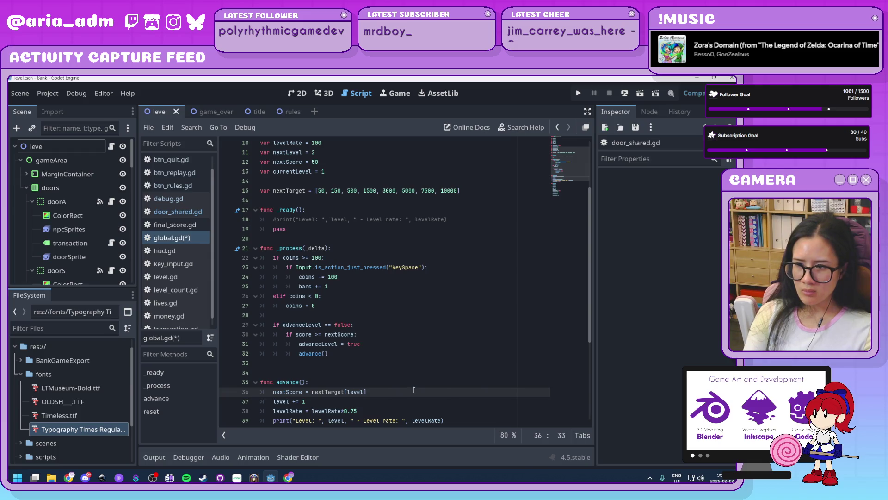
pyautogui.write('+1')
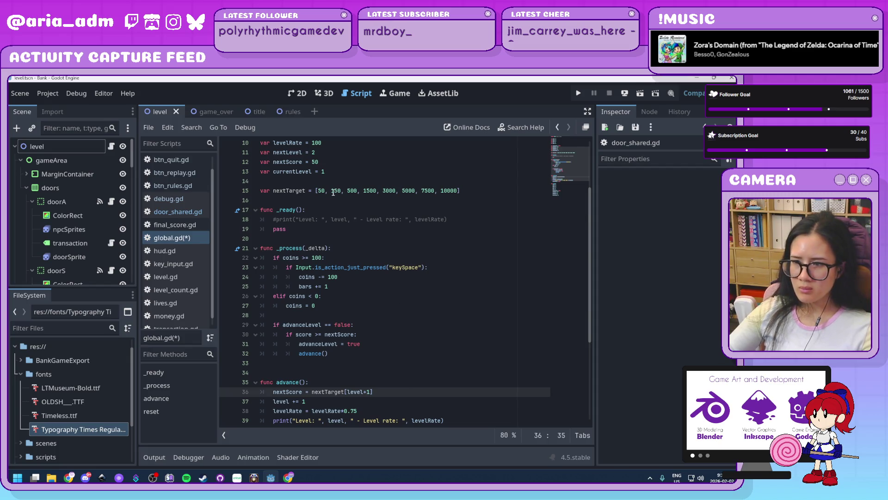
pyautogui.click(318, 190)
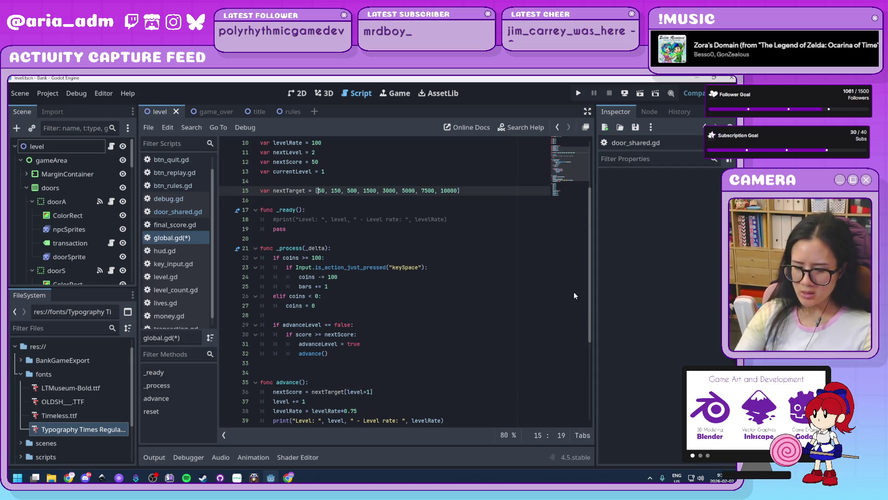
# Insert 0 as the first entry of the nextTarget array on line 15, then return to line 36.
pyautogui.write('0,')
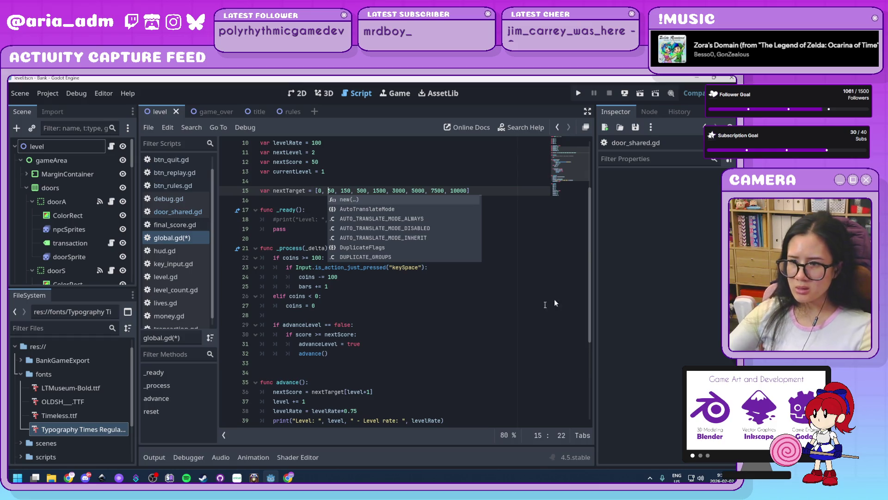
pyautogui.click(336, 363)
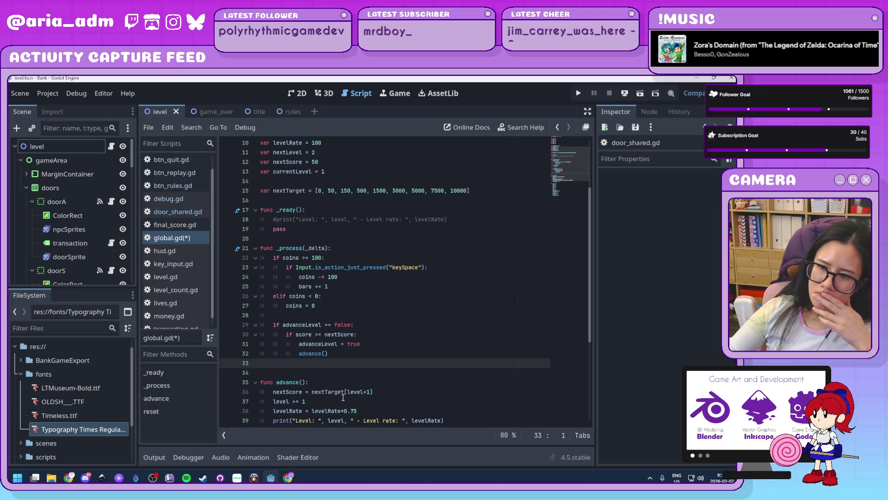
pyautogui.moveTo(343, 398)
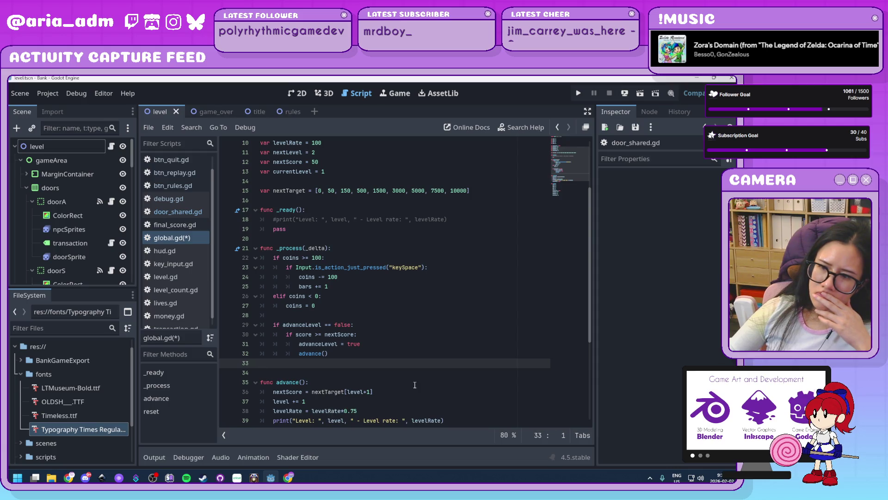
pyautogui.click(405, 391)
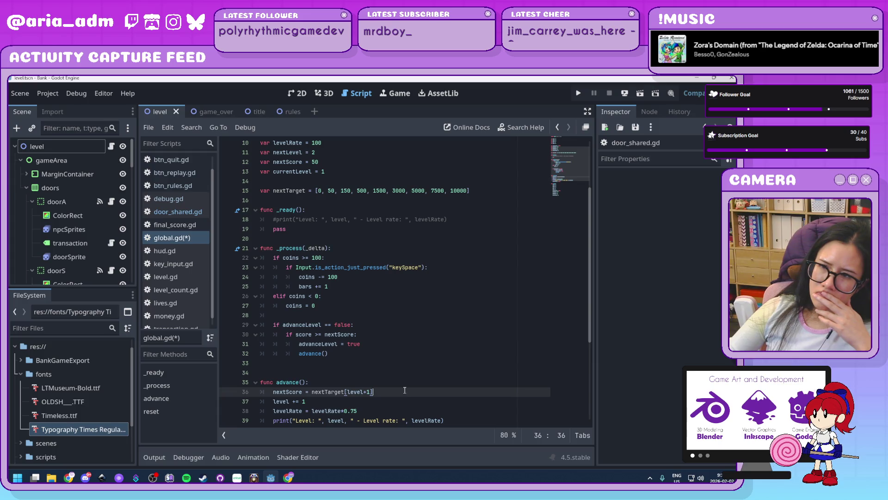
pyautogui.scroll(-4, 405, 390)
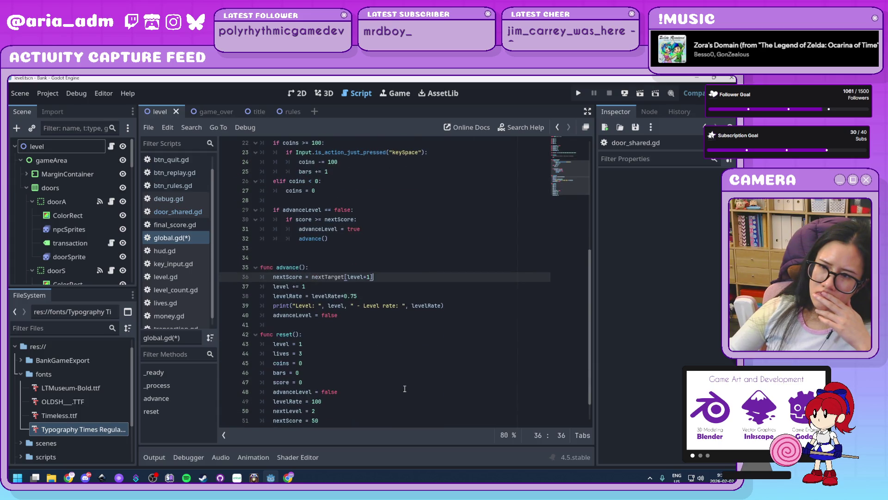
# Review the nextLevel and nextScore starting values in reset() and the 150 target in nextTarget.
pyautogui.scroll(-1, 404, 389)
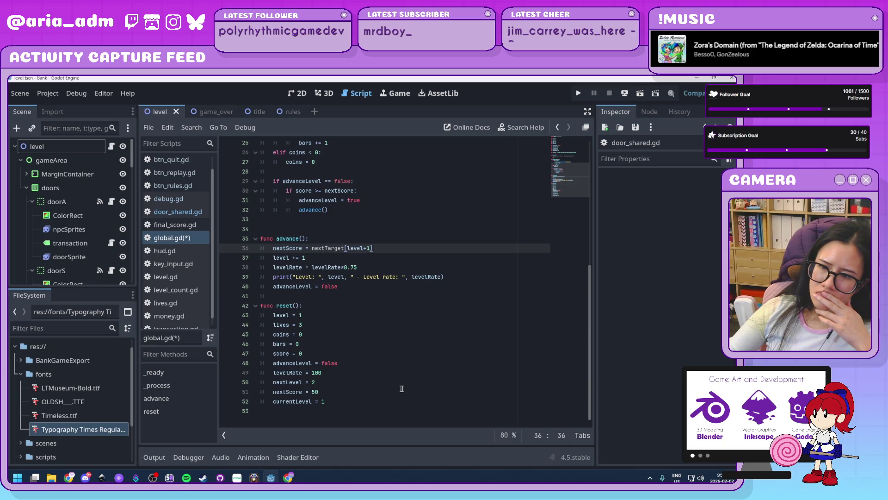
pyautogui.click(336, 383)
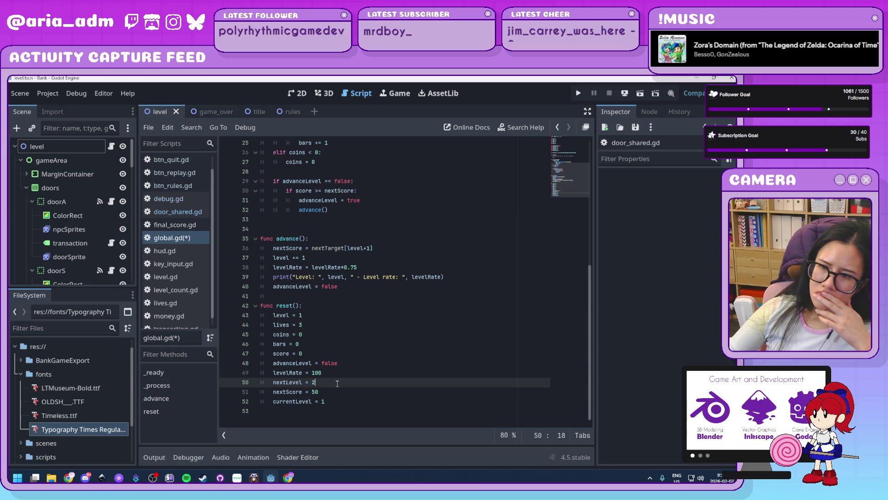
pyautogui.scroll(2, 340, 384)
pyautogui.scroll(-2, 356, 389)
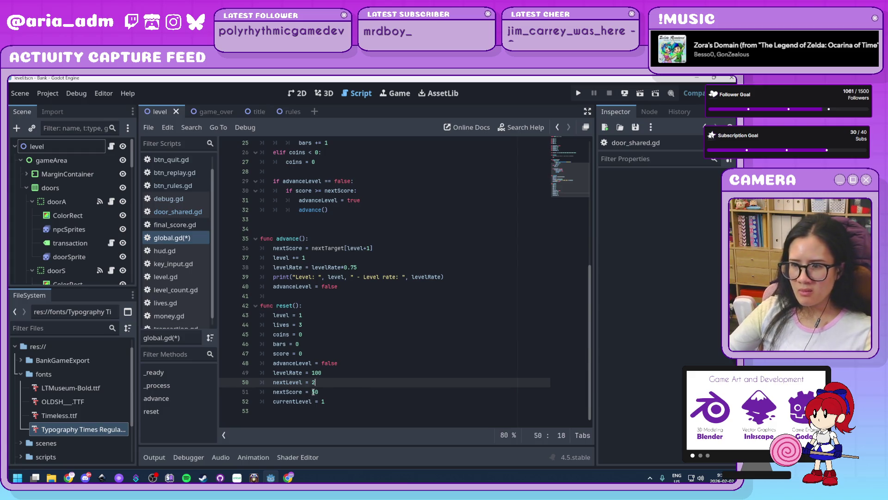
pyautogui.click(370, 391)
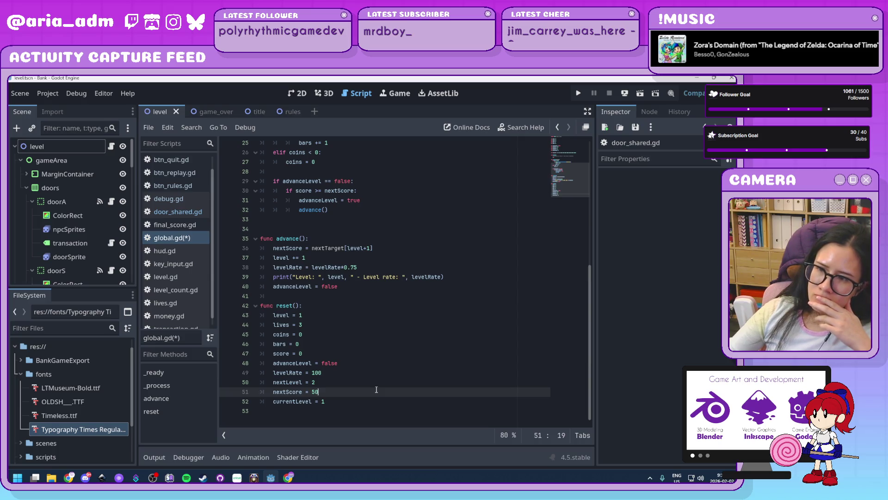
pyautogui.scroll(6, 376, 389)
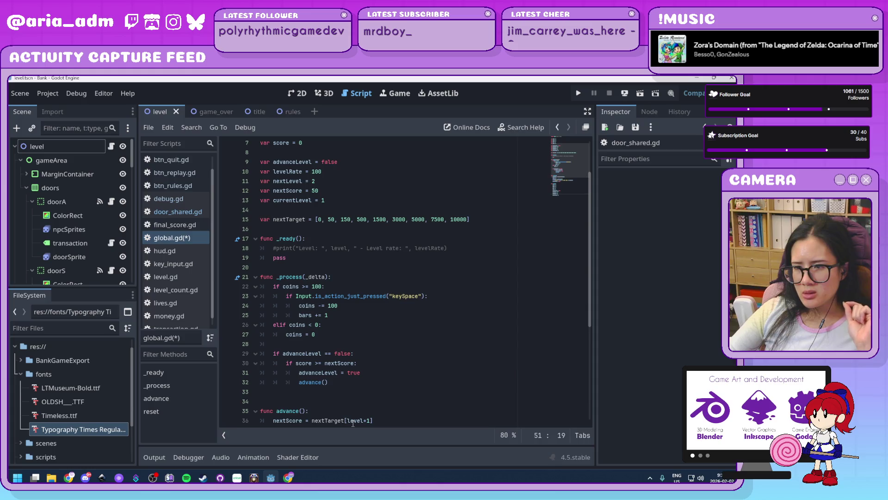
pyautogui.moveTo(353, 423)
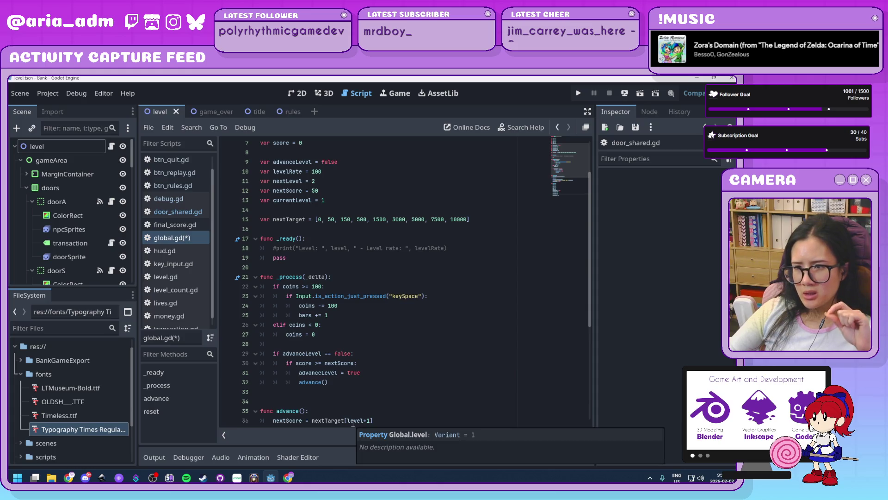
pyautogui.doubleClick(348, 219)
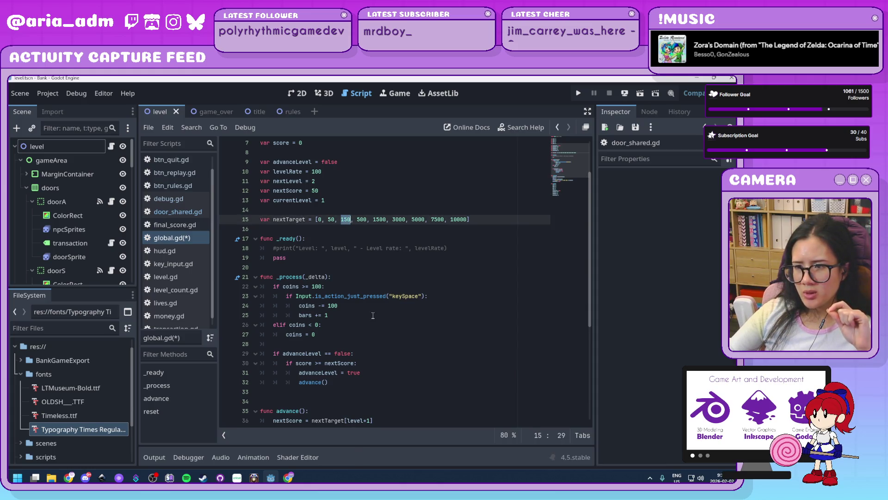
pyautogui.click(377, 420)
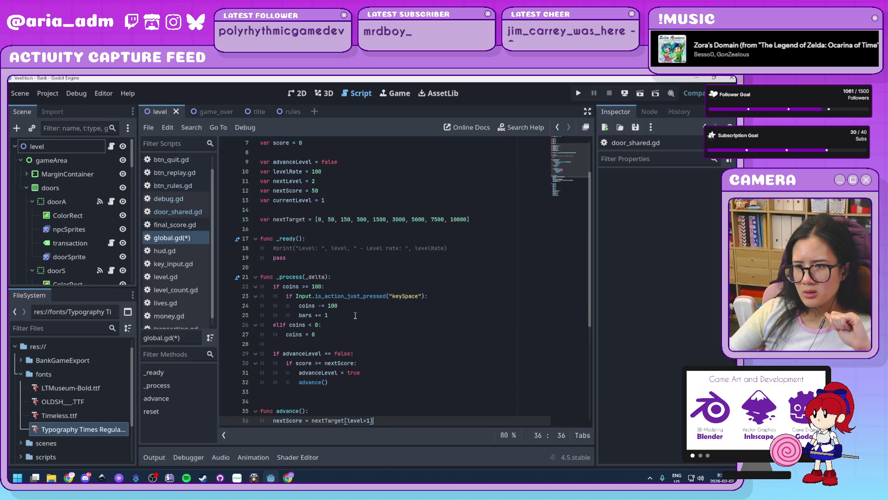
# Select the Label4 debug node and open its debug.gd script.
pyautogui.scroll(-4, 89, 241)
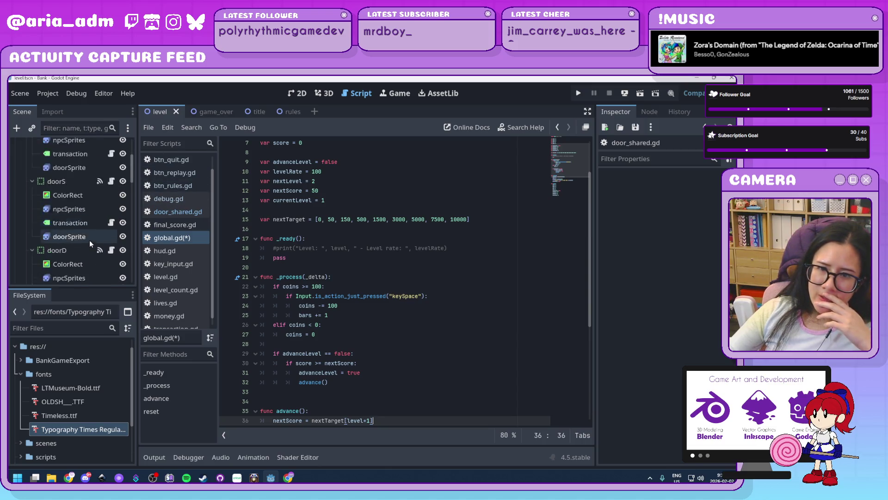
pyautogui.scroll(-10, 90, 240)
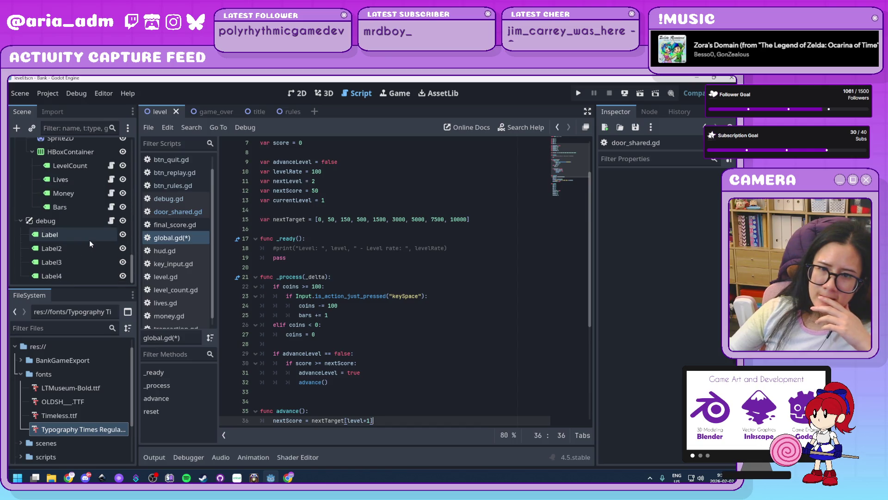
pyautogui.click(87, 275)
pyautogui.click(111, 221)
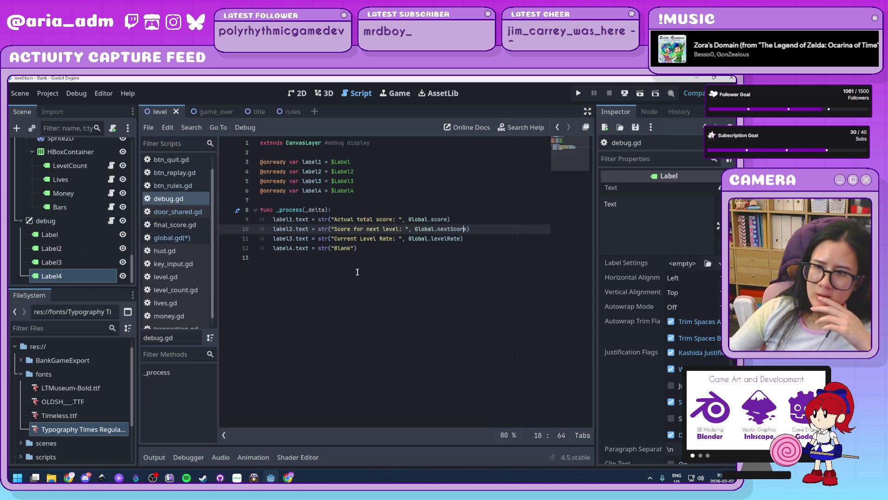
pyautogui.click(356, 248)
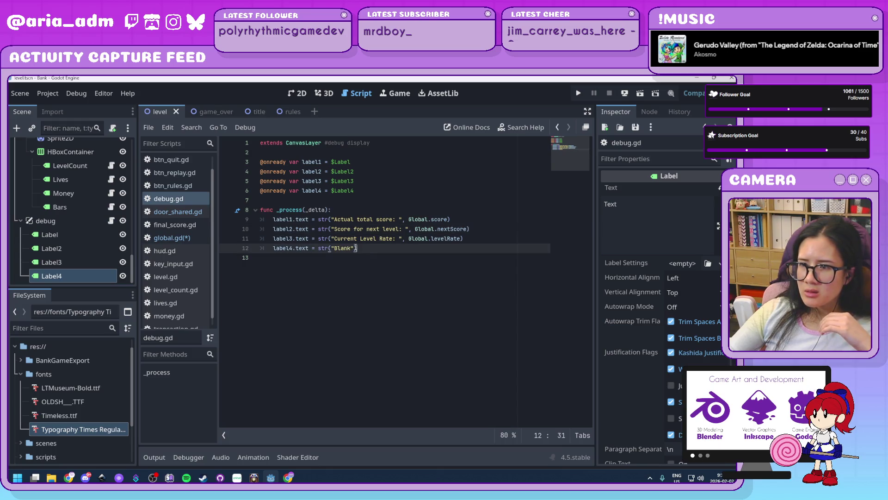
pyautogui.press('BackSpace')
pyautogui.moveTo(351, 248); pyautogui.dragTo(338, 249)
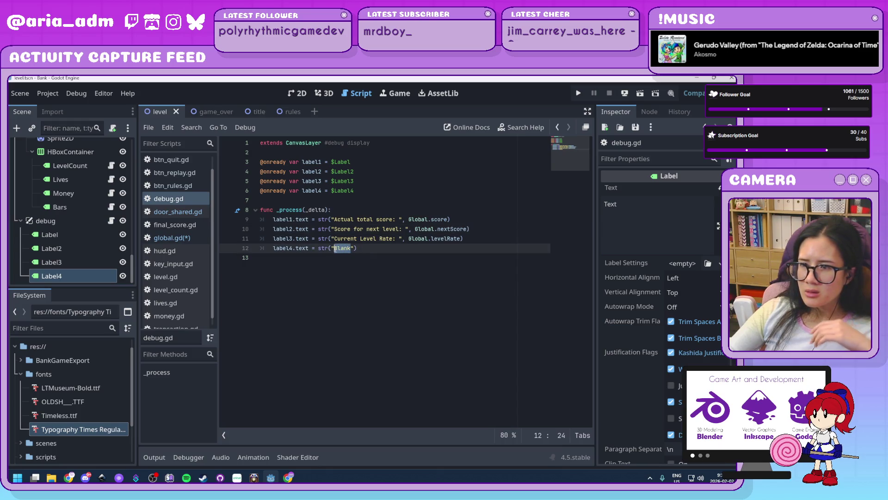
pyautogui.write('Nex')
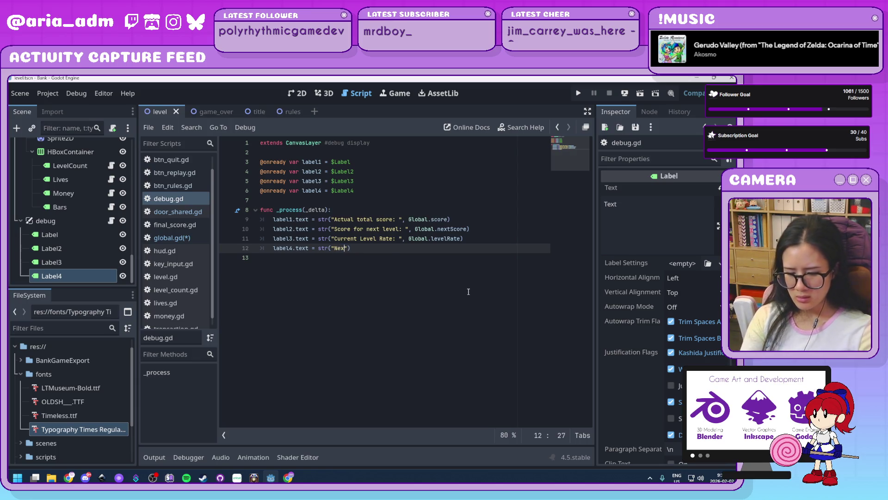
pyautogui.write('t Target ')
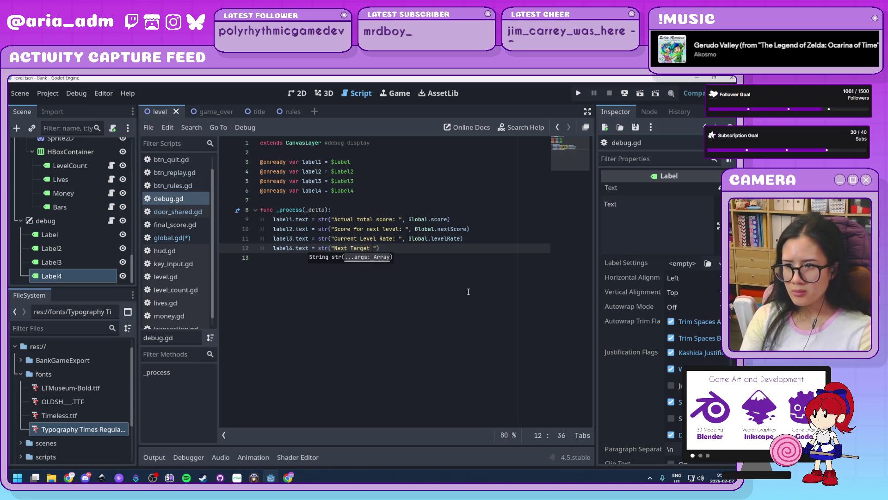
pyautogui.write('Arra')
pyautogui.write('y val')
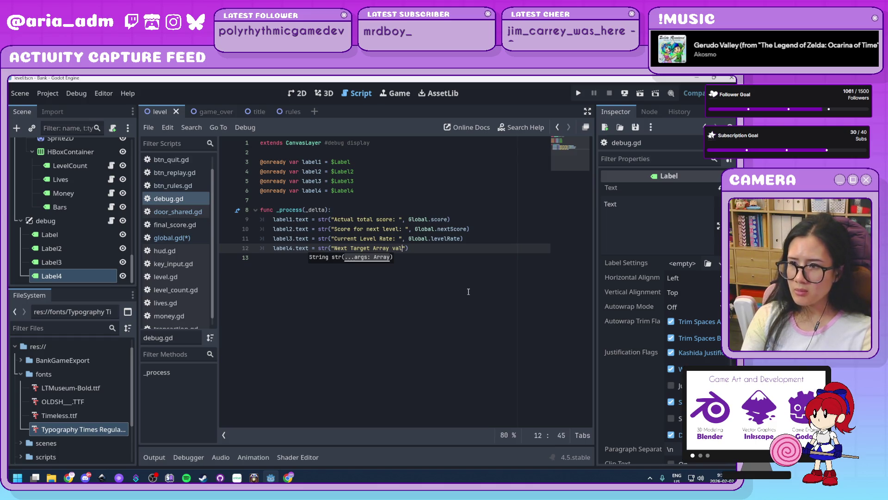
pyautogui.write(':')
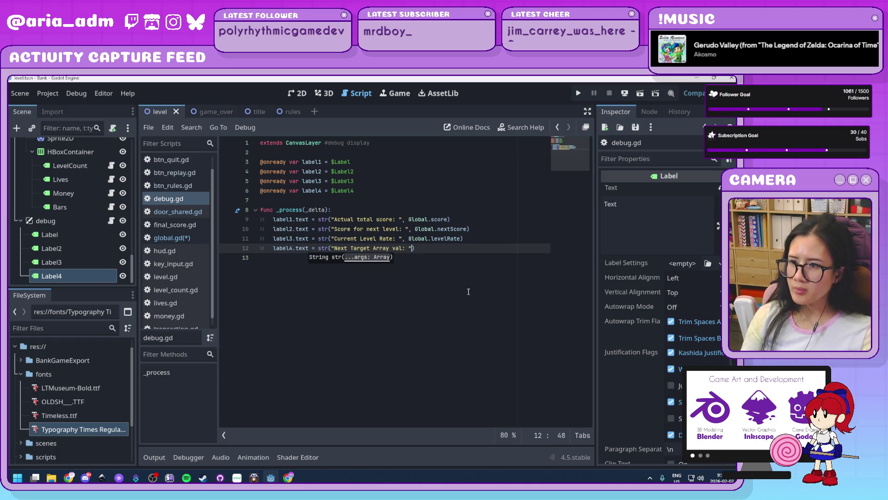
pyautogui.write(' Global.')
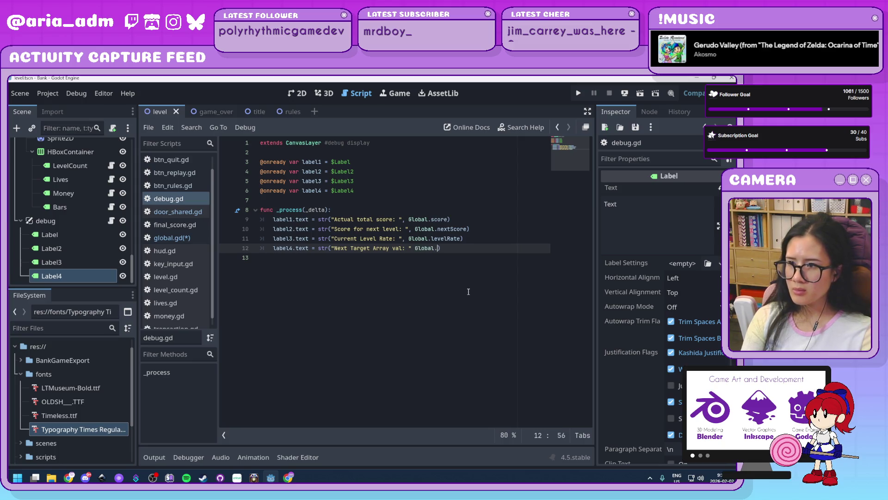
pyautogui.write('l')
pyautogui.write('e')
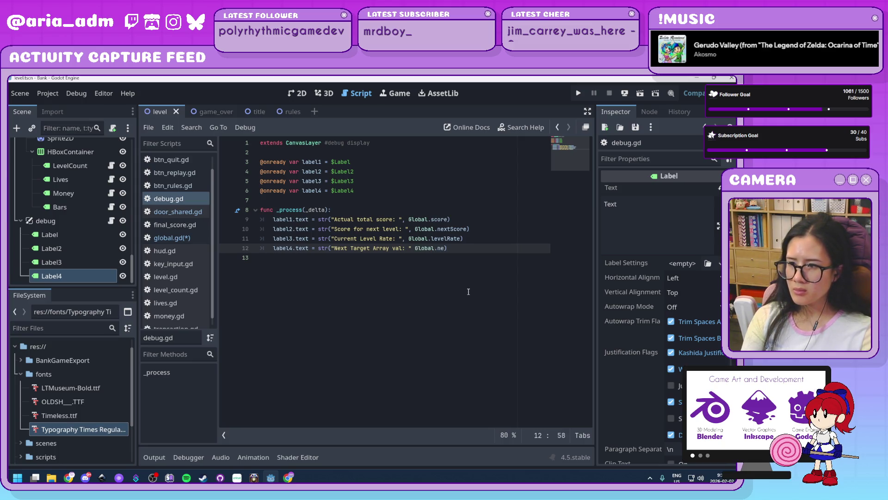
pyautogui.press('BackSpace')
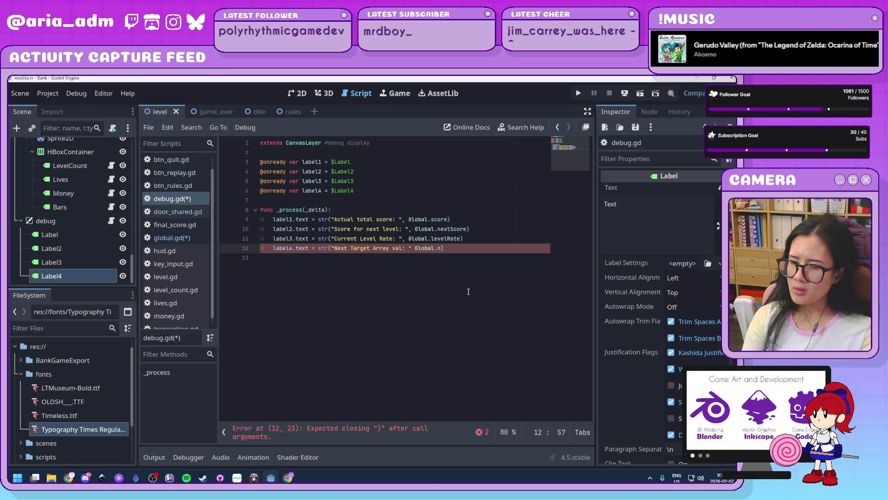
pyautogui.hotkey('ctrl', 'z')
pyautogui.hotkey('ctrl', 'z')
pyautogui.hotkey('ctrl', 'z')
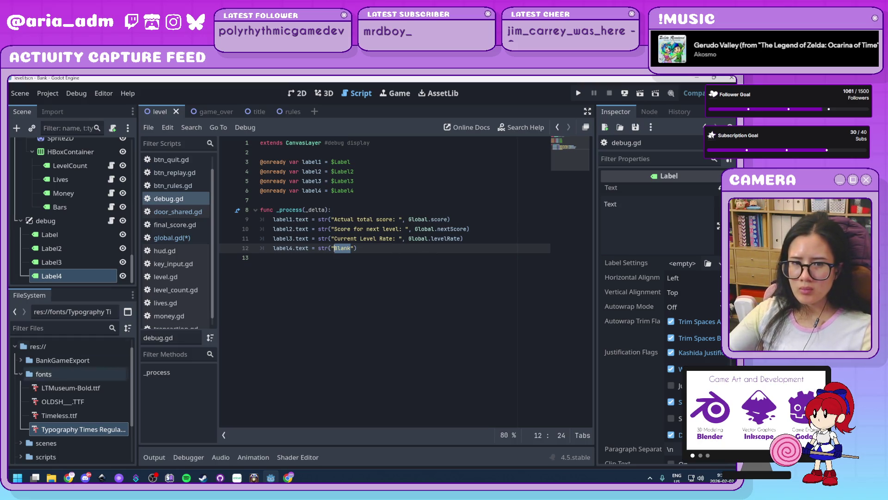
pyautogui.click(362, 249)
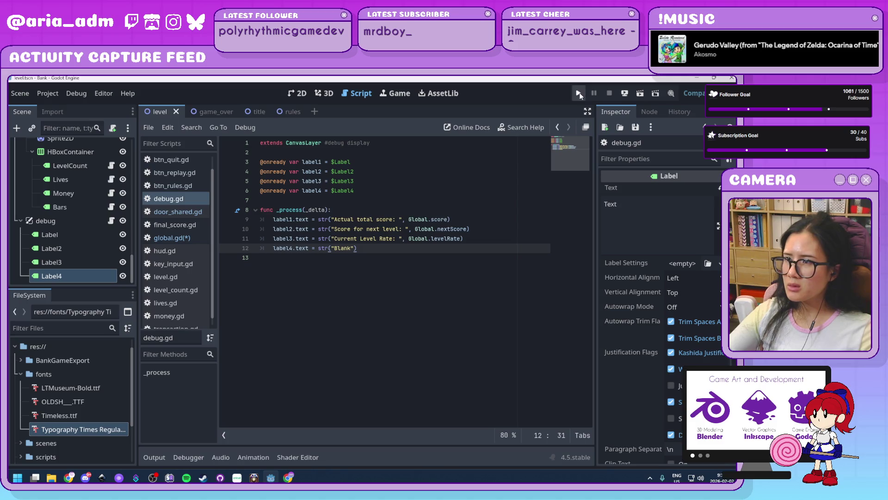
# Run the Bank game, start from the title screen, and hit door ghosts to reach 24 coins of a 50 target.
pyautogui.click(579, 93)
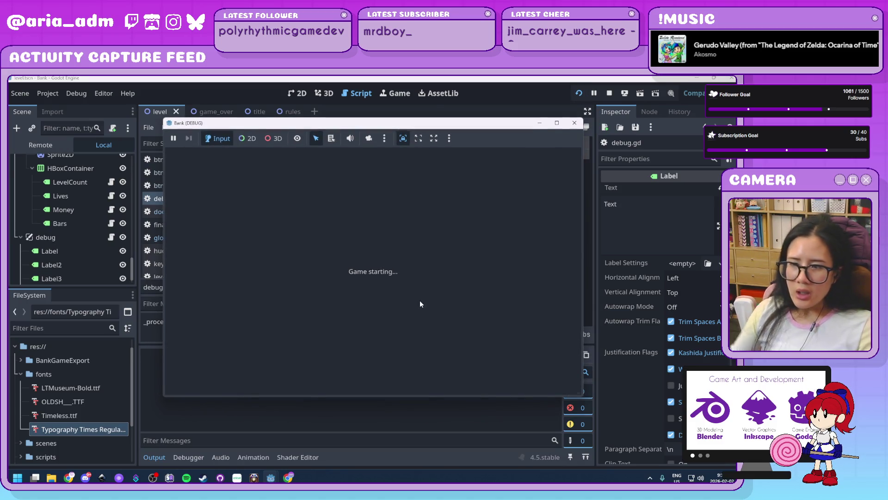
pyautogui.click(420, 300)
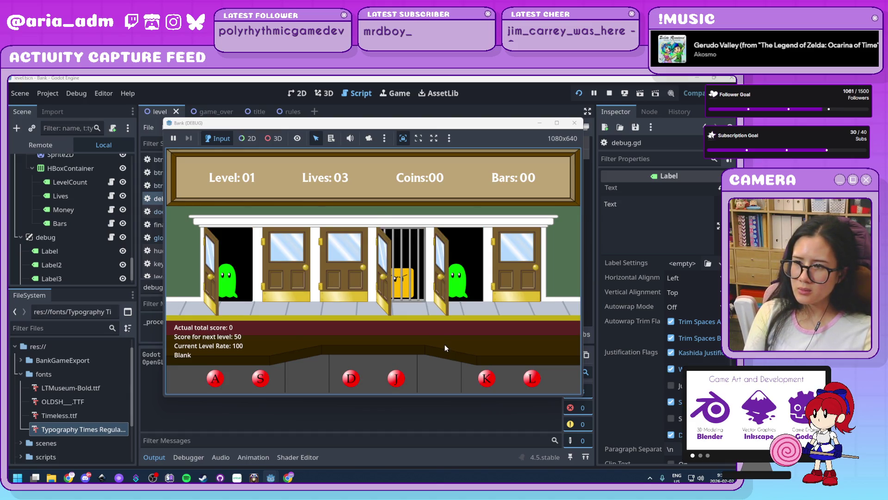
pyautogui.press('a')
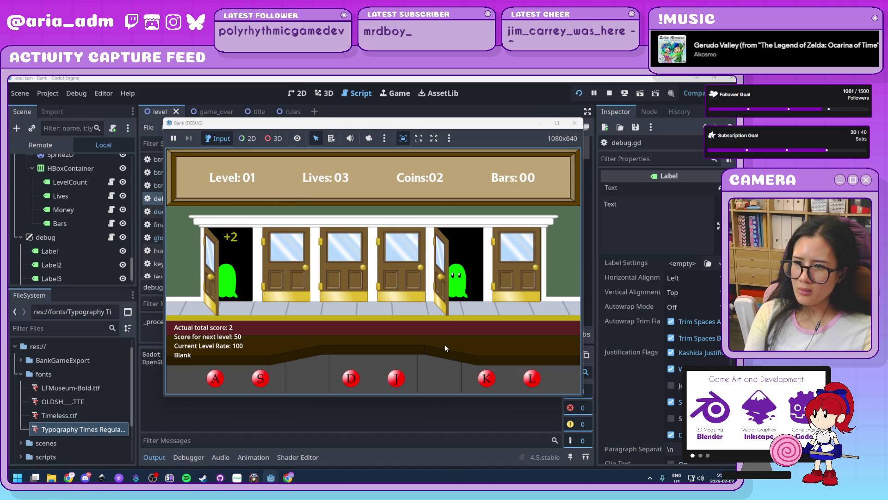
pyautogui.press('k')
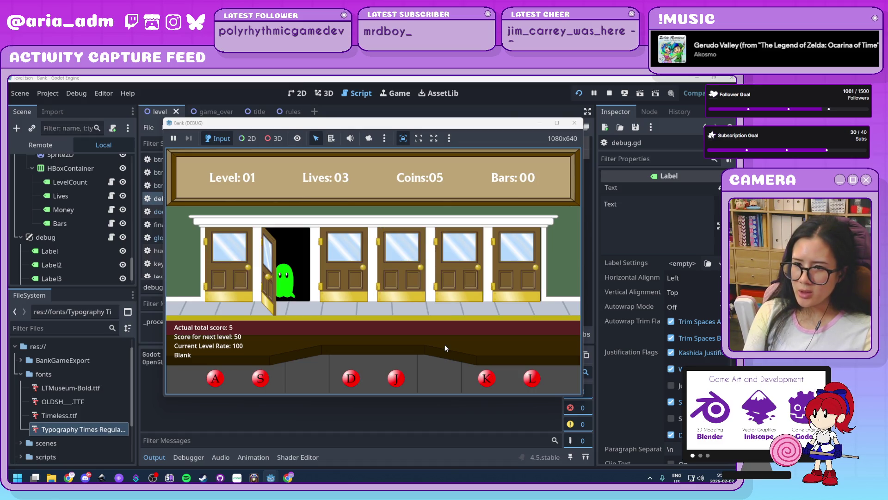
pyautogui.press('s')
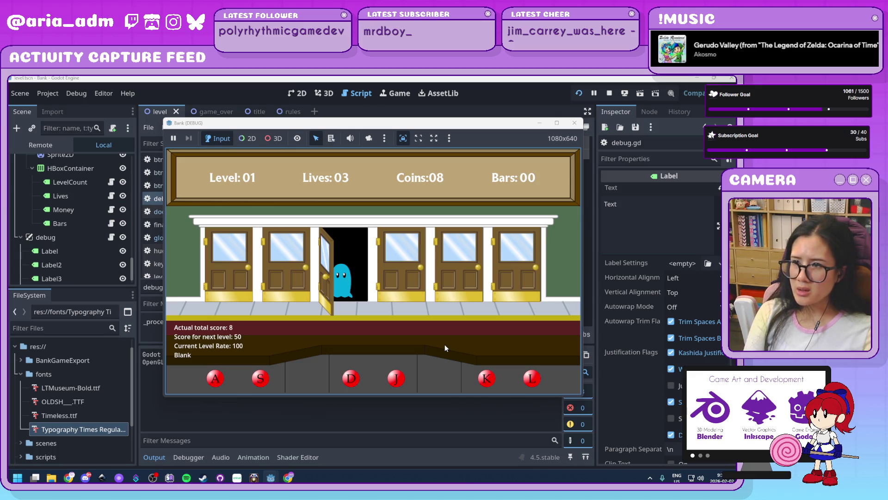
pyautogui.press('d')
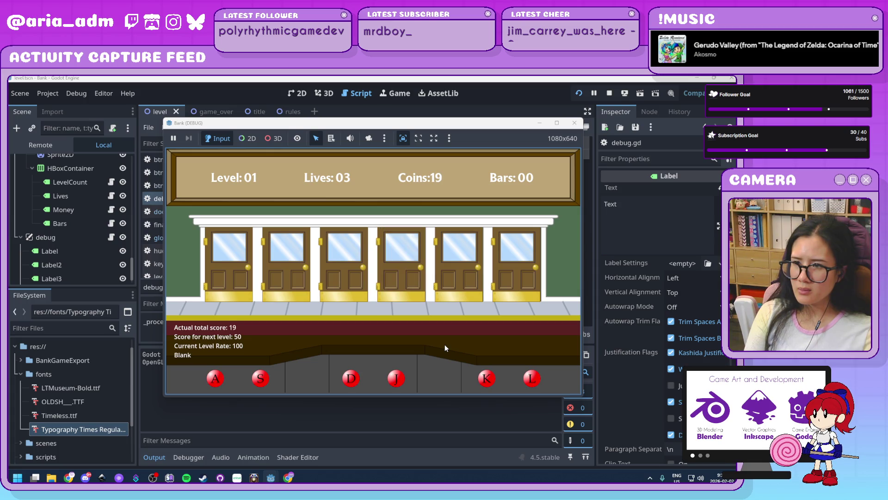
pyautogui.press('a')
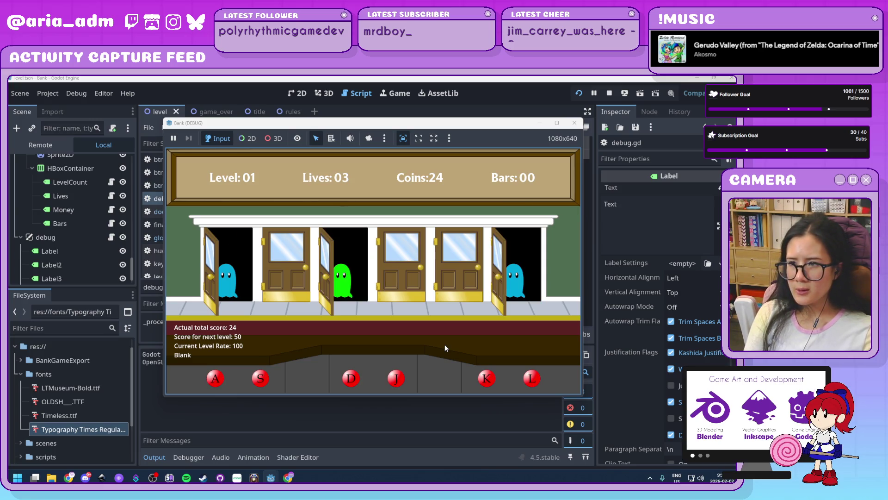
# Hit ghosts at the A/S/D/J/K/L doors until the game advances to level 2.
pyautogui.press('a')
pyautogui.press('d')
pyautogui.press('l')
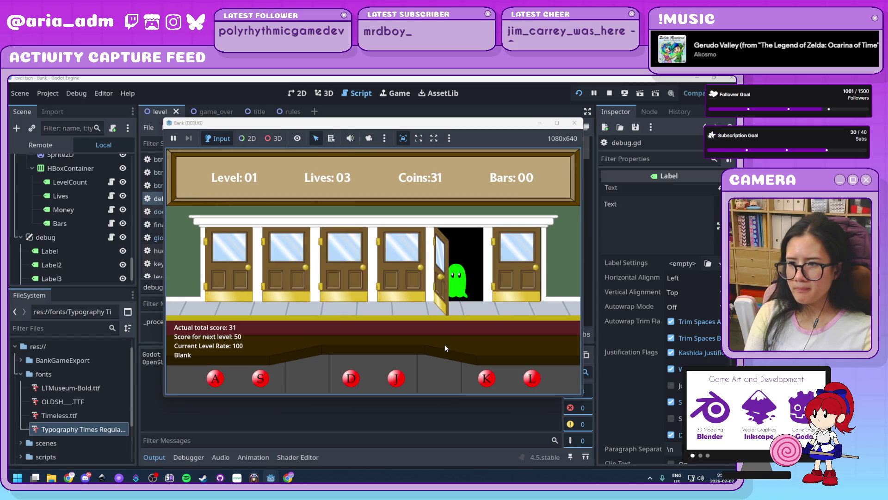
pyautogui.press('k')
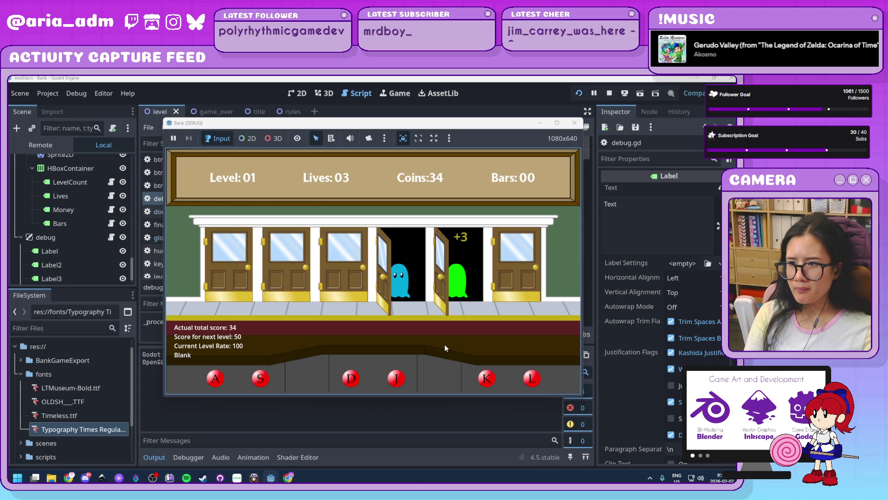
pyautogui.press('j')
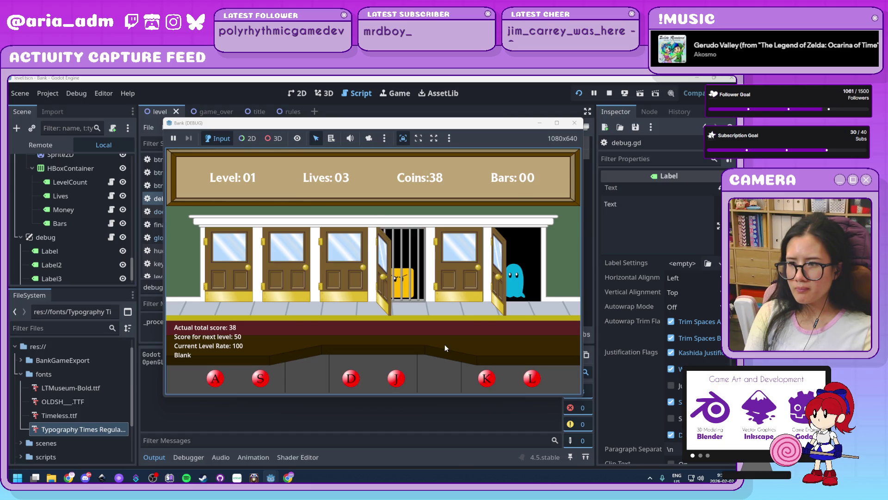
pyautogui.press('l')
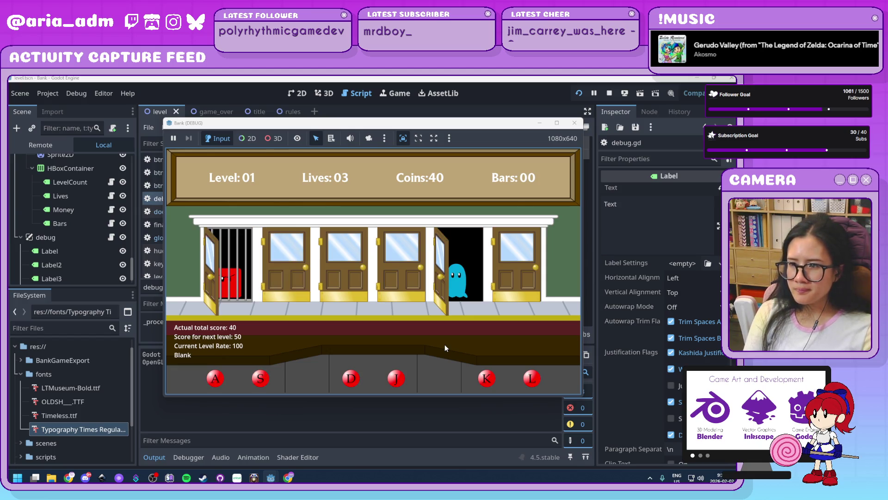
pyautogui.press('k')
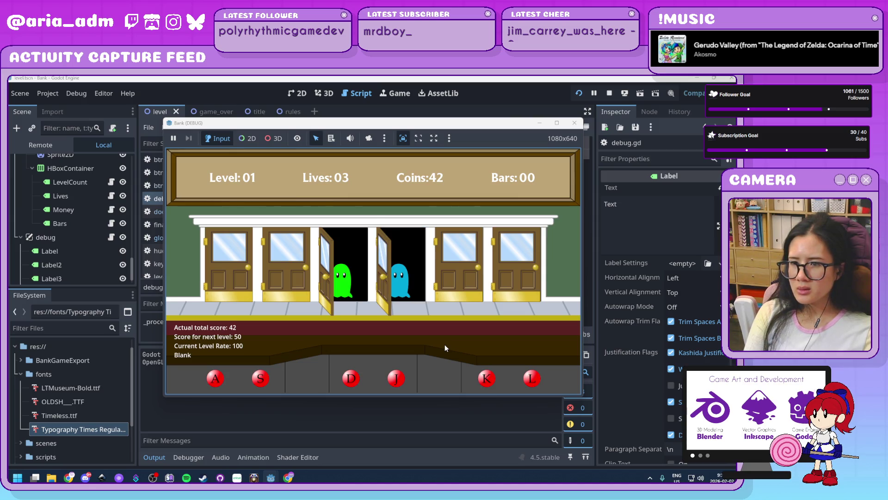
pyautogui.press('d')
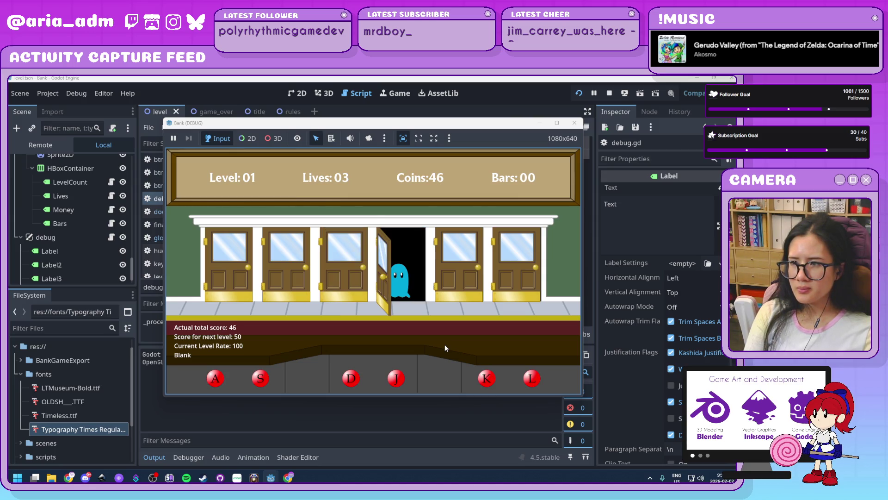
pyautogui.press('j')
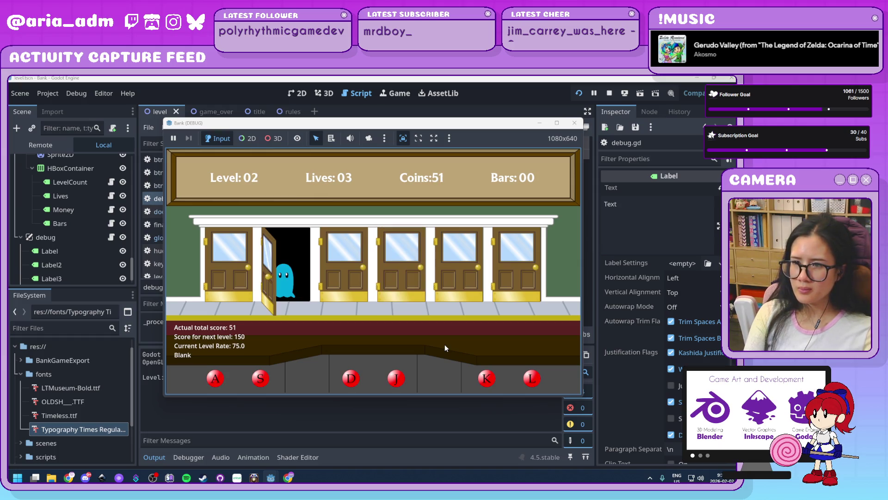
# Keep hitting ghosts through level 2, building the score to 141 against a 150 target.
pyautogui.press('s')
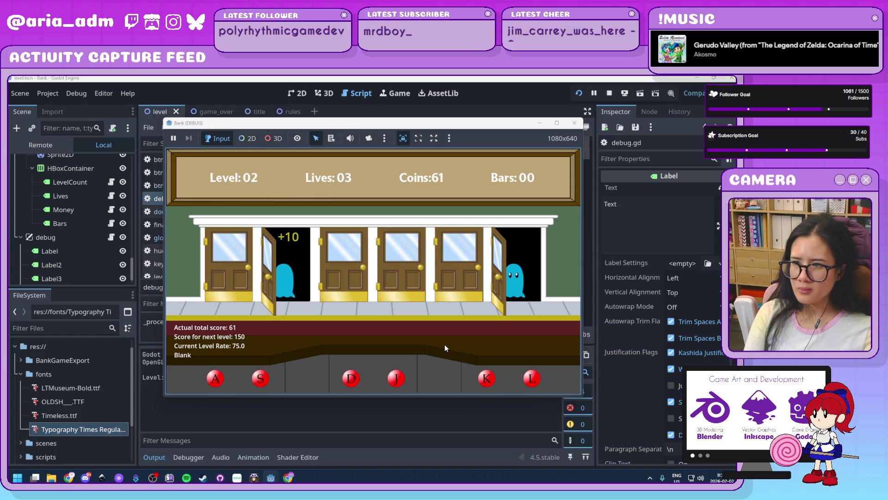
pyautogui.press('l')
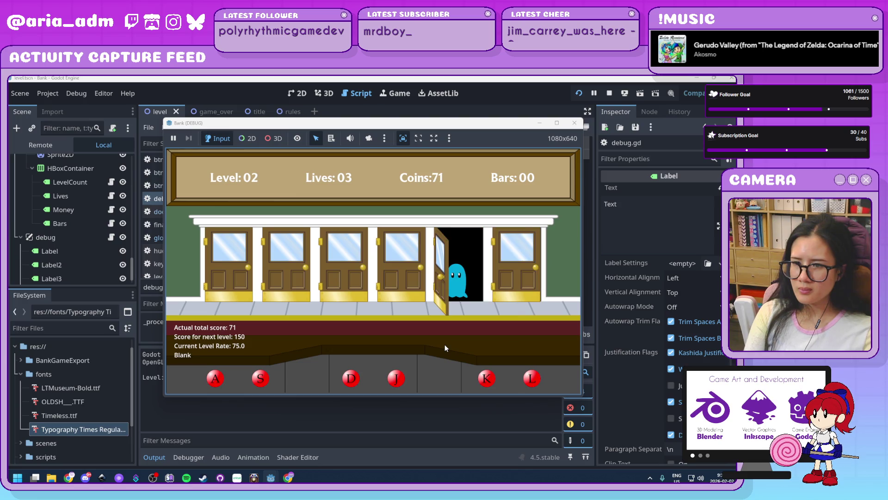
pyautogui.press('k')
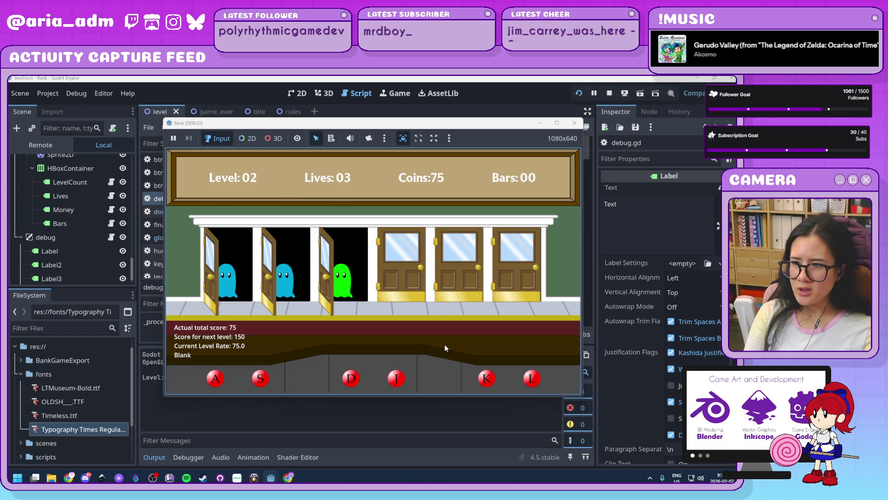
pyautogui.press('a')
pyautogui.press('s')
pyautogui.press('d')
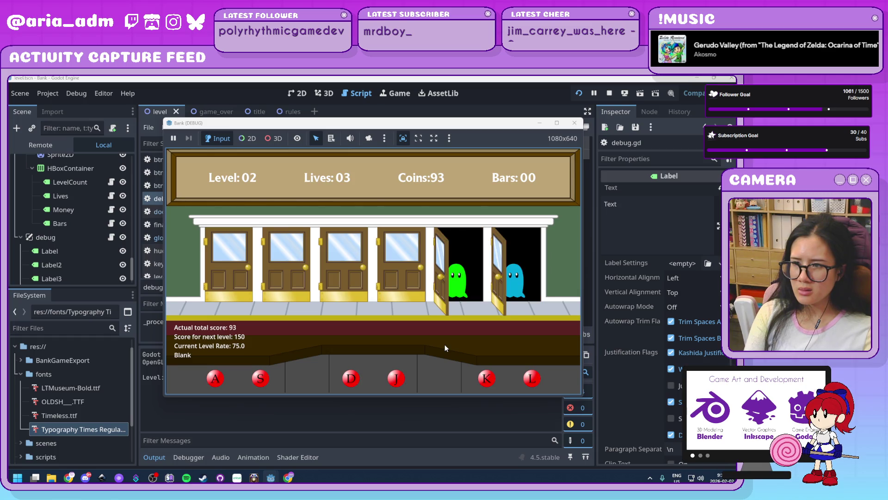
pyautogui.press('l')
pyautogui.press('k')
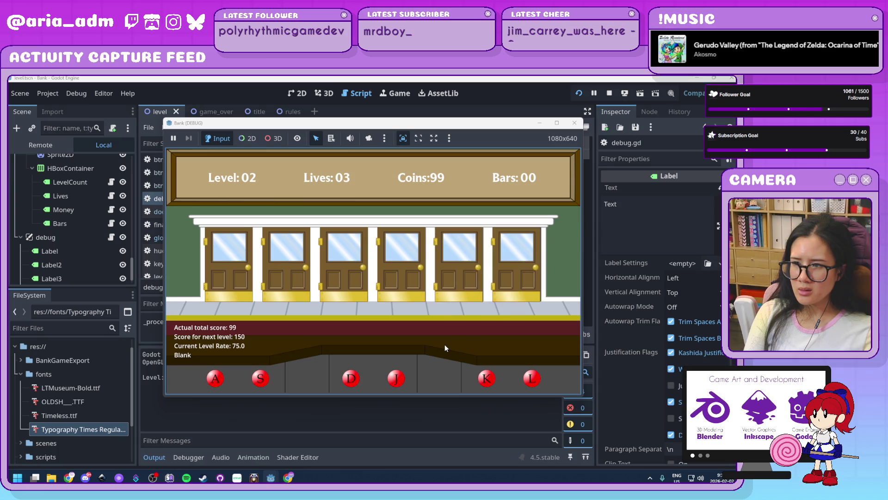
pyautogui.press('d')
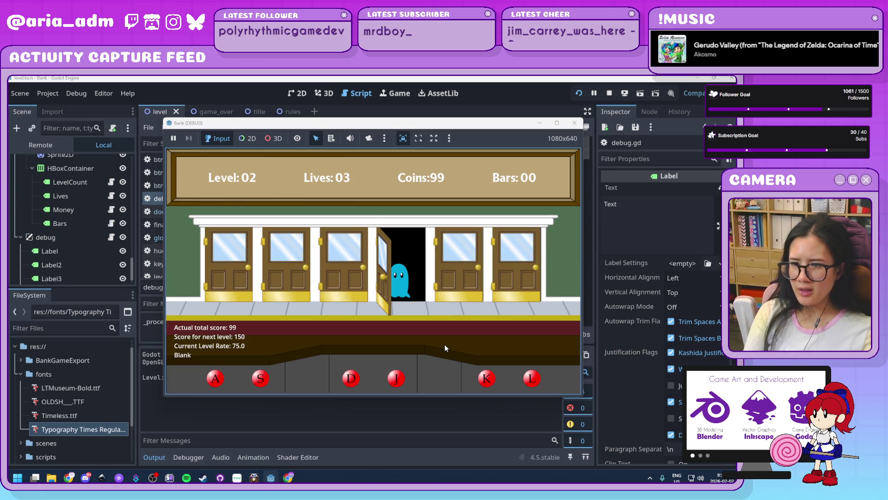
pyautogui.press('j')
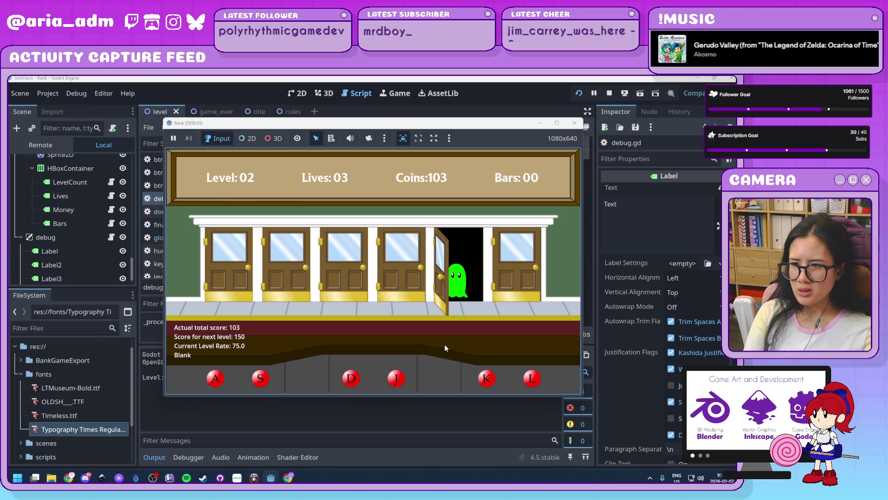
pyautogui.press('k')
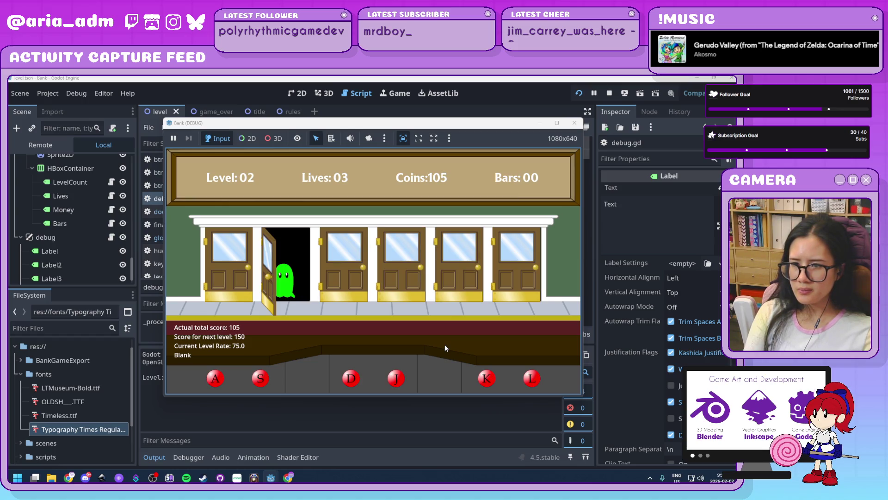
pyautogui.press('s')
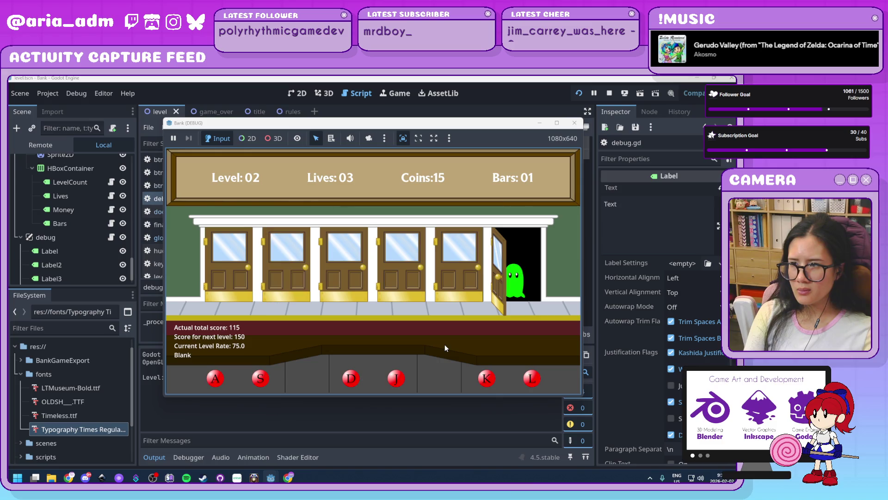
pyautogui.press('l')
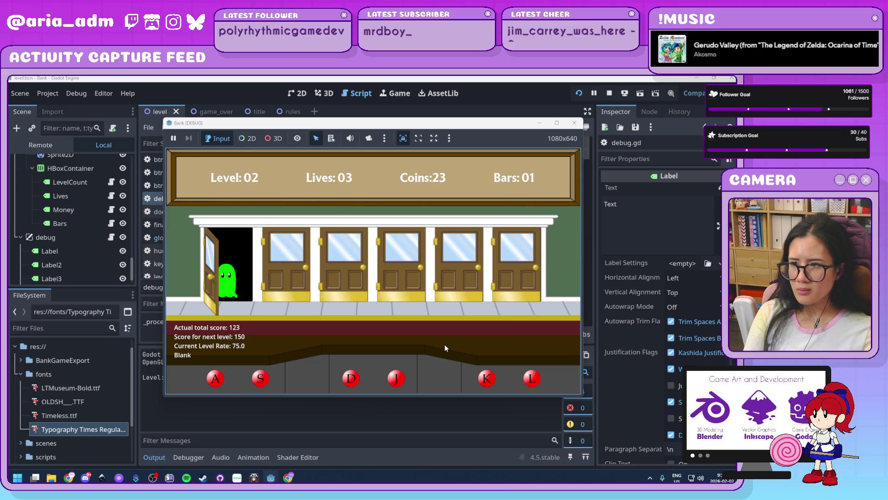
pyautogui.press('a')
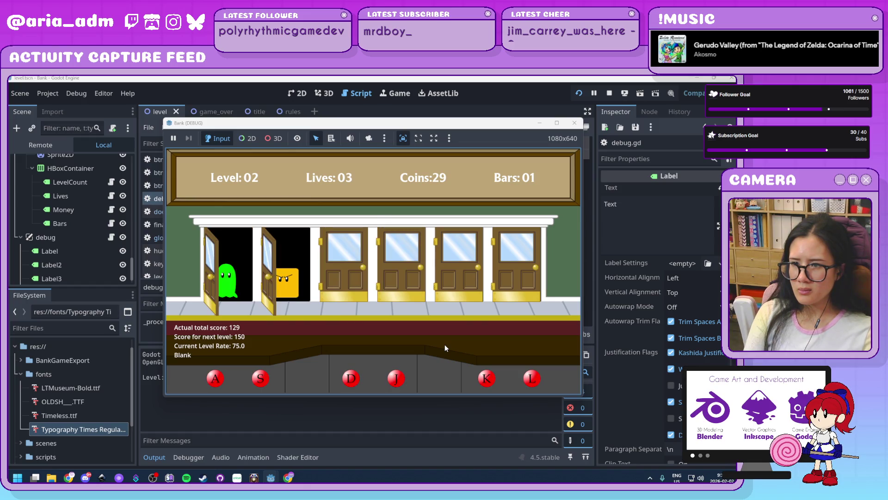
pyautogui.press('s')
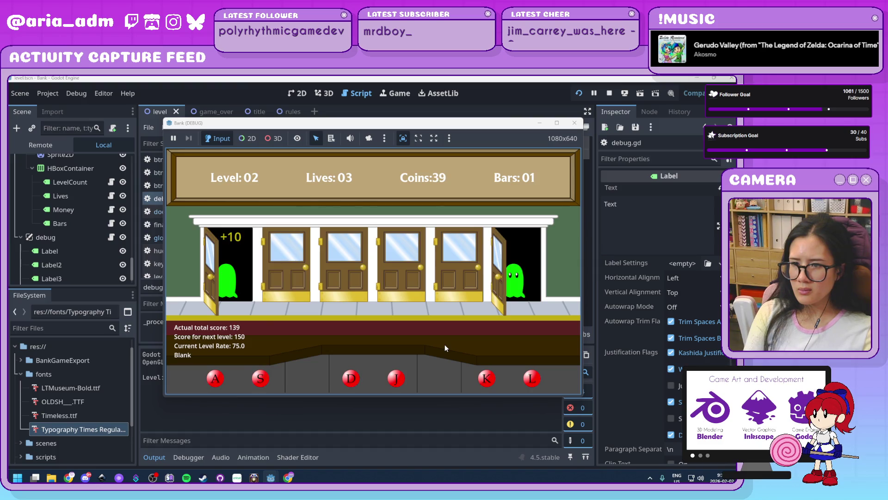
pyautogui.press('l')
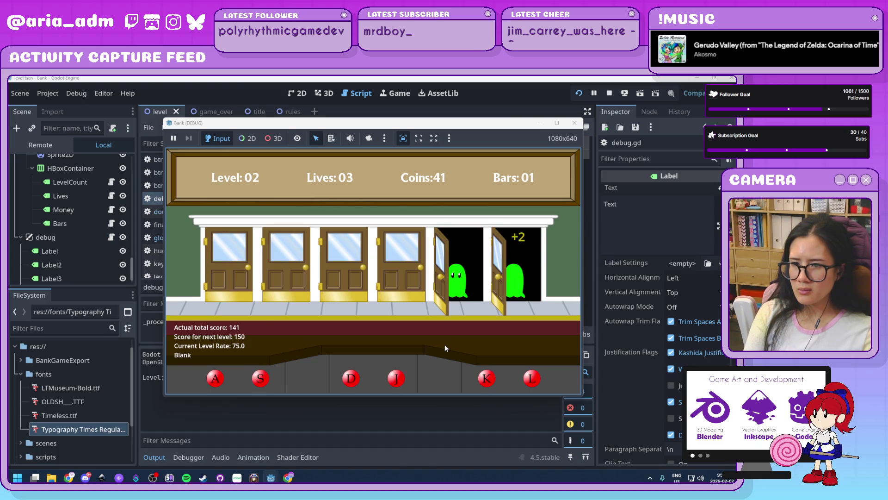
pyautogui.press('k')
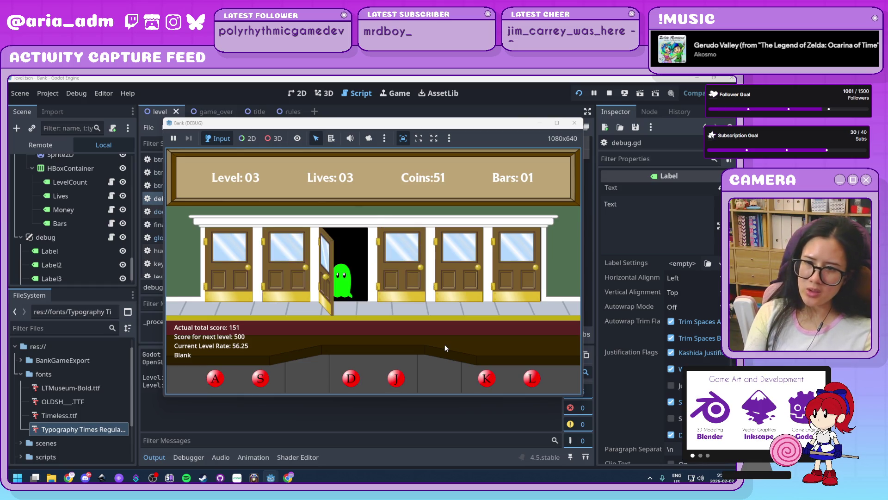
# Serve the green, blue and cyan ghosts at the six doors during level 3.
pyautogui.press('d')
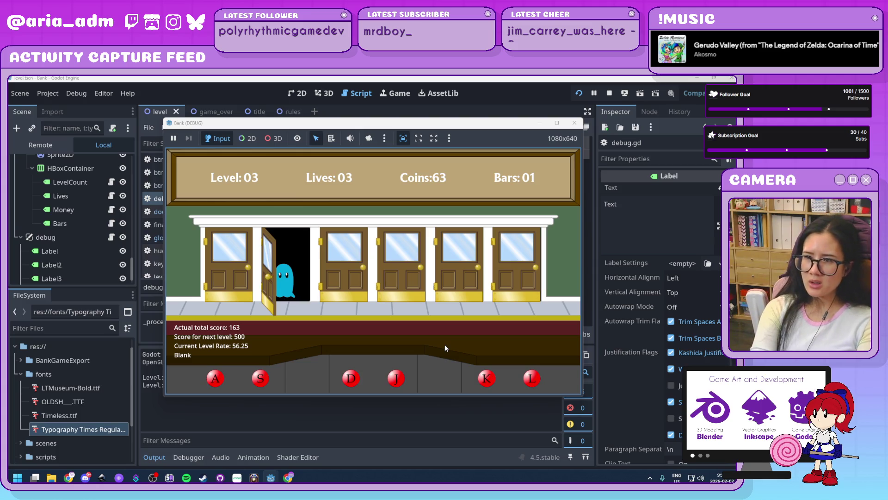
pyautogui.press('s')
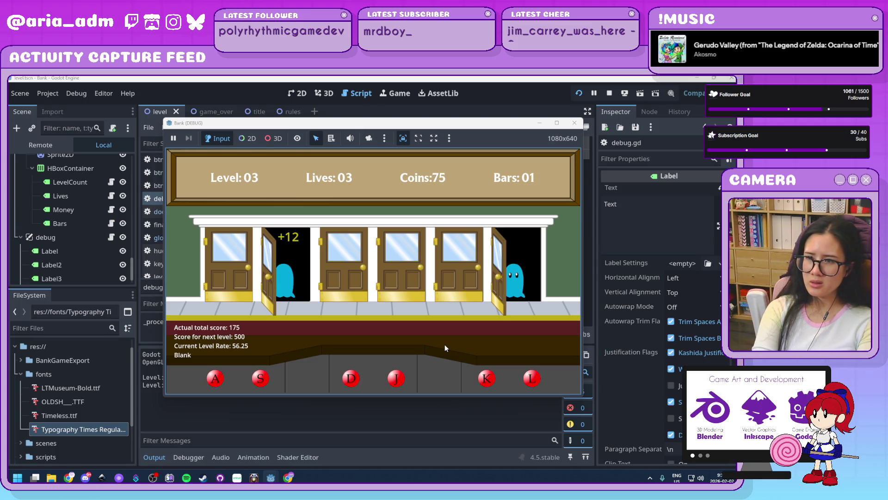
pyautogui.press('l')
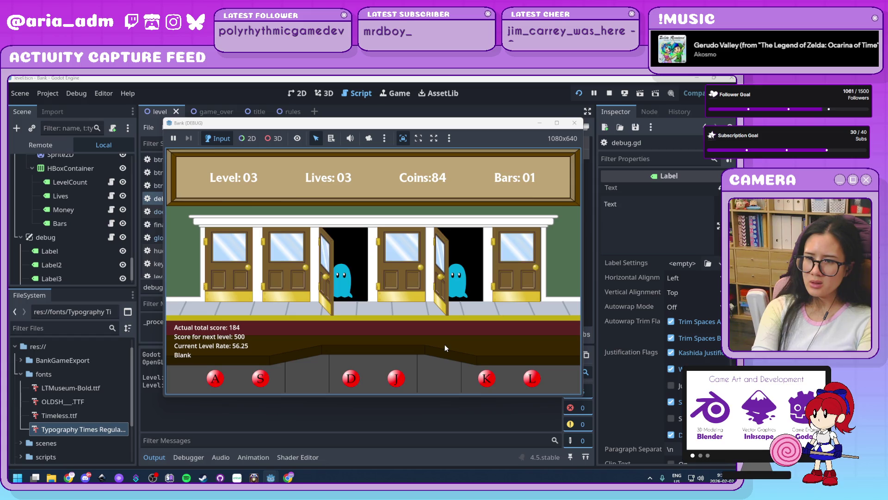
pyautogui.press('k')
pyautogui.press('d')
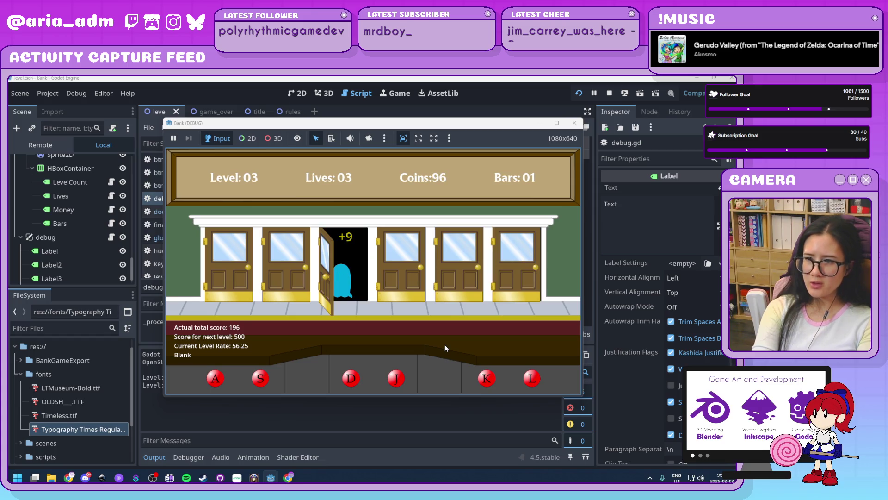
pyautogui.press('a')
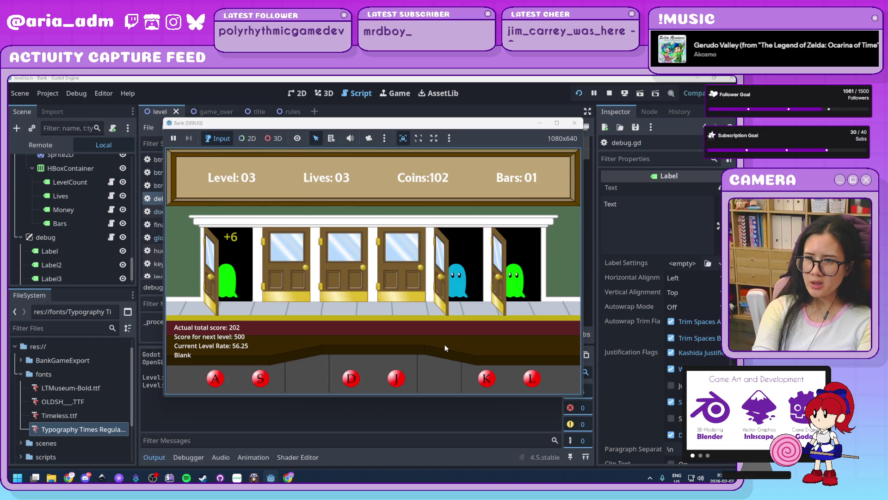
pyautogui.press('l')
pyautogui.press('d')
pyautogui.press('j')
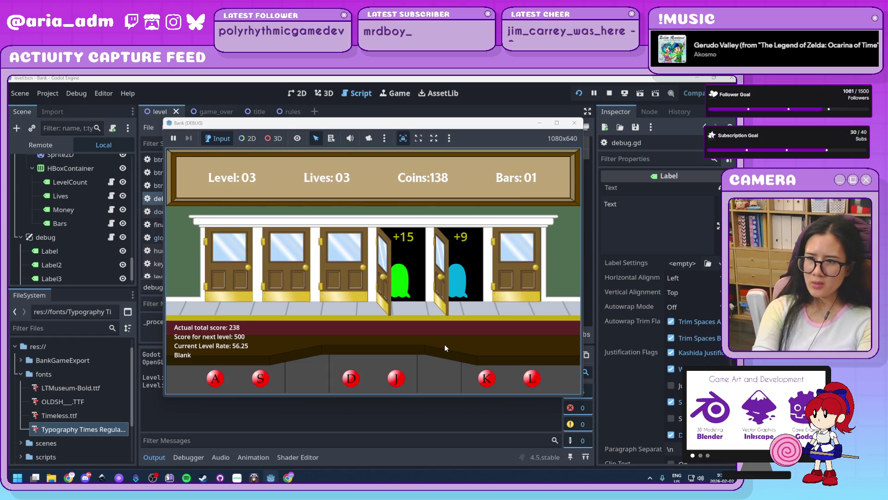
pyautogui.press('space')
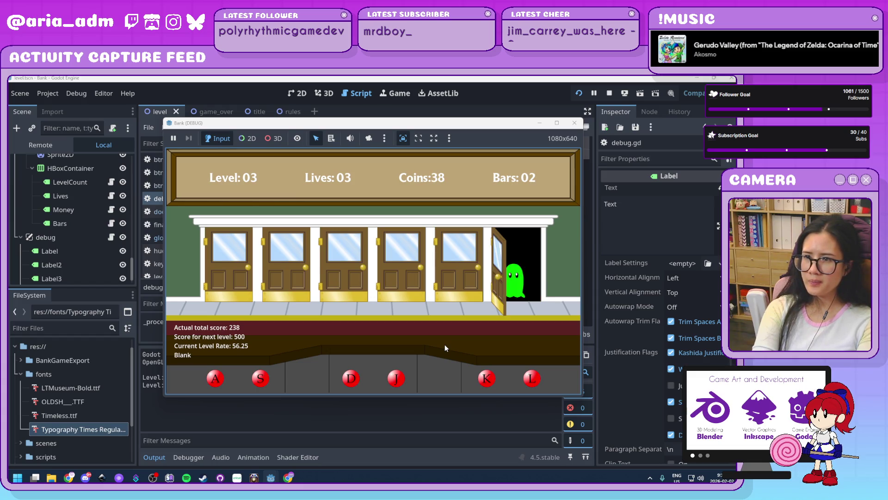
pyautogui.press('l')
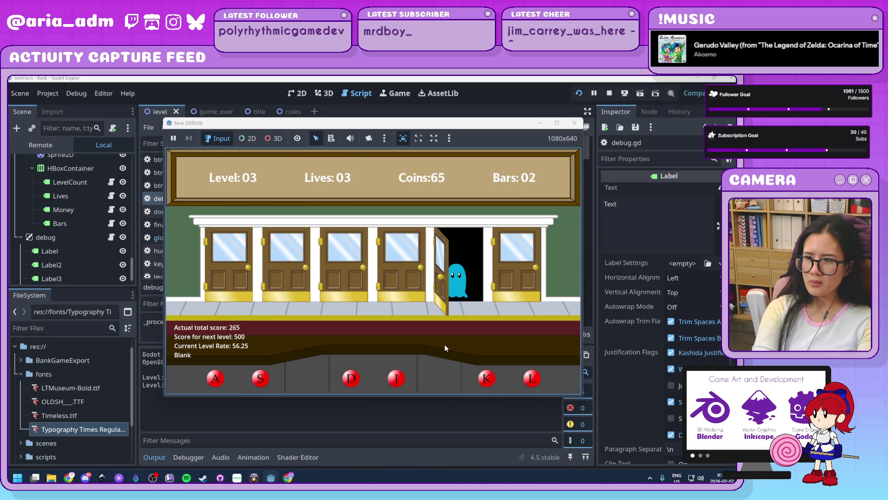
pyautogui.press('k')
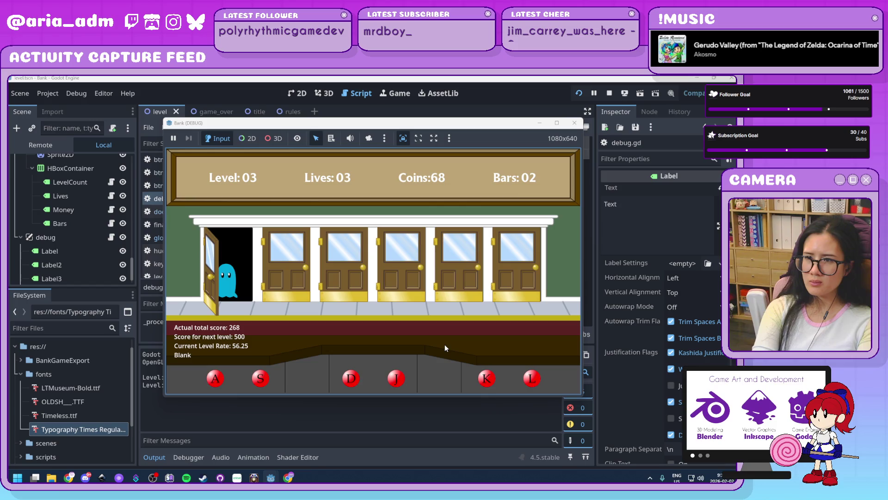
pyautogui.press('a')
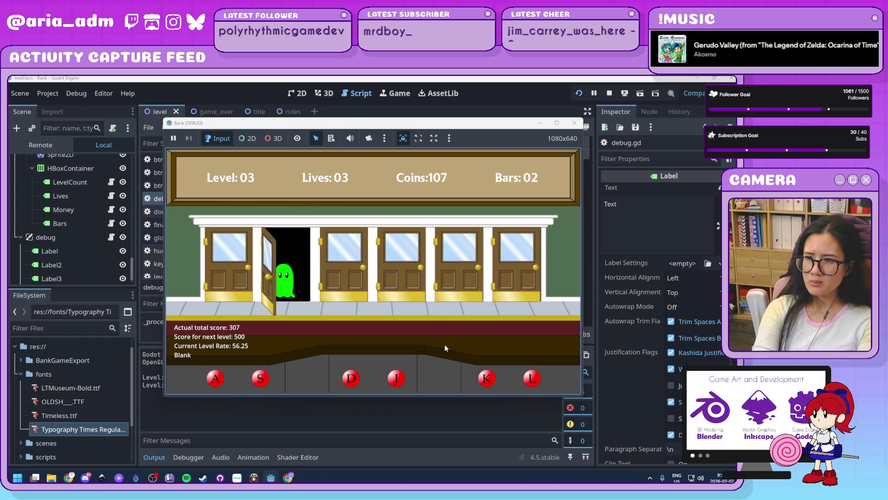
# Keep serving ghosts until Level 04 appears, with score 530, four bars and a 1500 target.
pyautogui.press('s')
pyautogui.press('d')
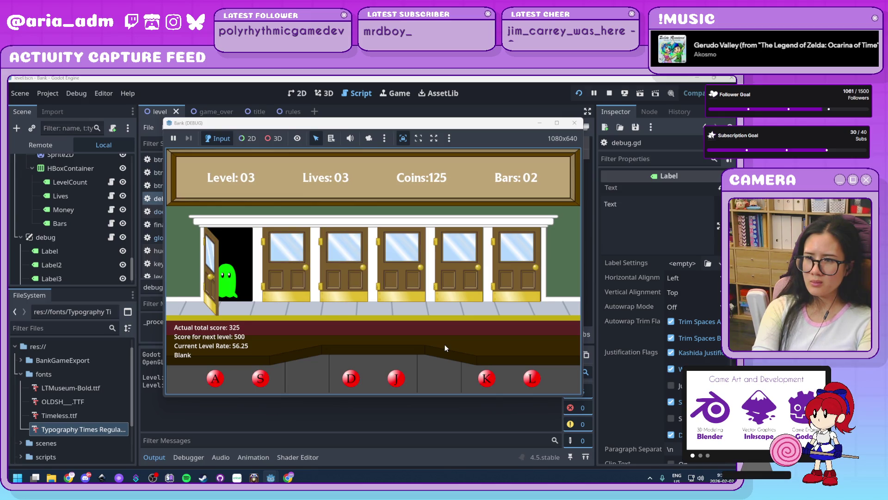
pyautogui.press('a')
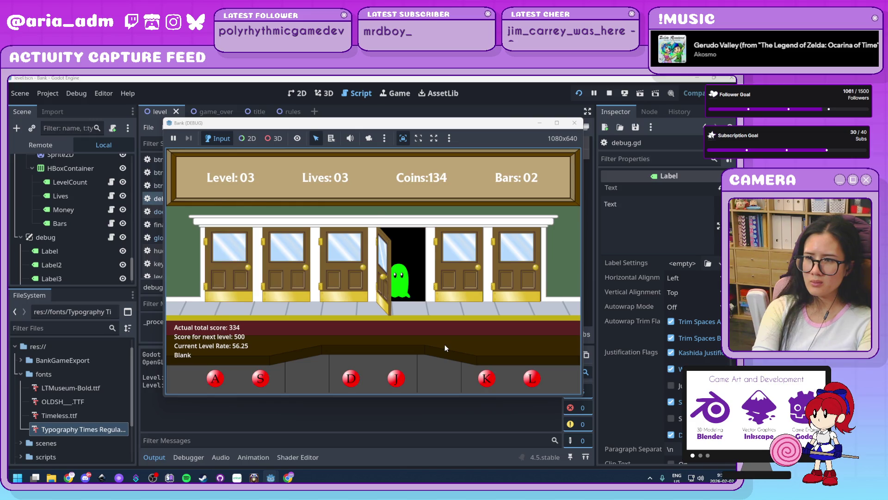
pyautogui.press('j')
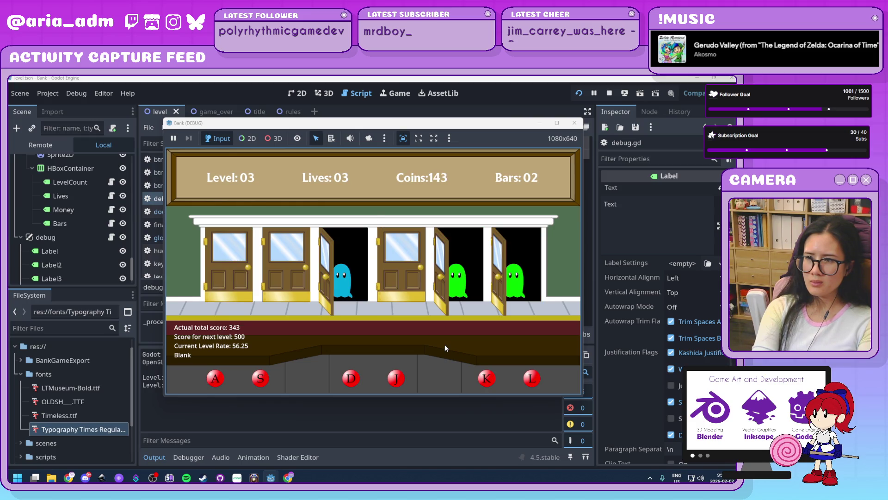
pyautogui.press('k')
pyautogui.press('d')
pyautogui.press('l')
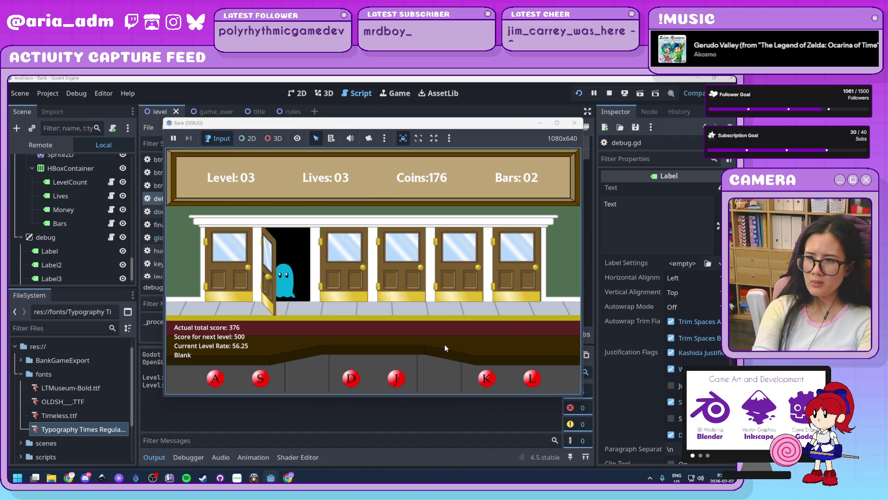
pyautogui.press('s')
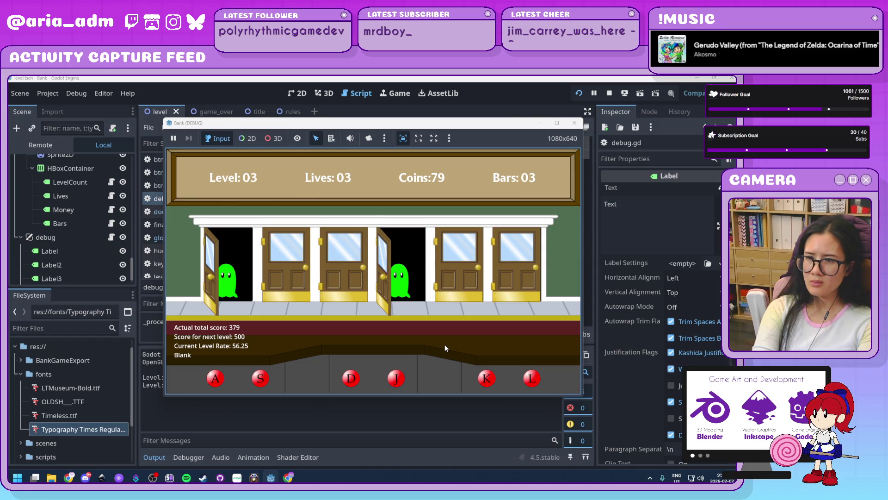
pyautogui.press('j')
pyautogui.press('a')
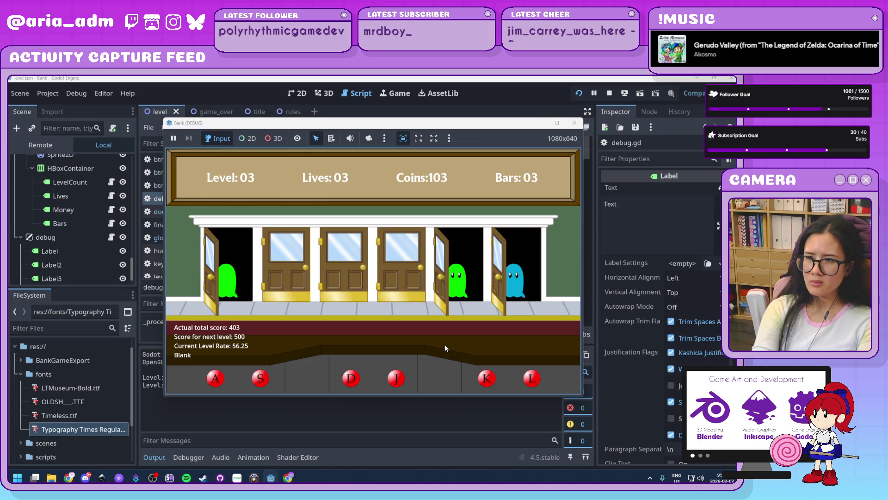
pyautogui.press('k')
pyautogui.press('l')
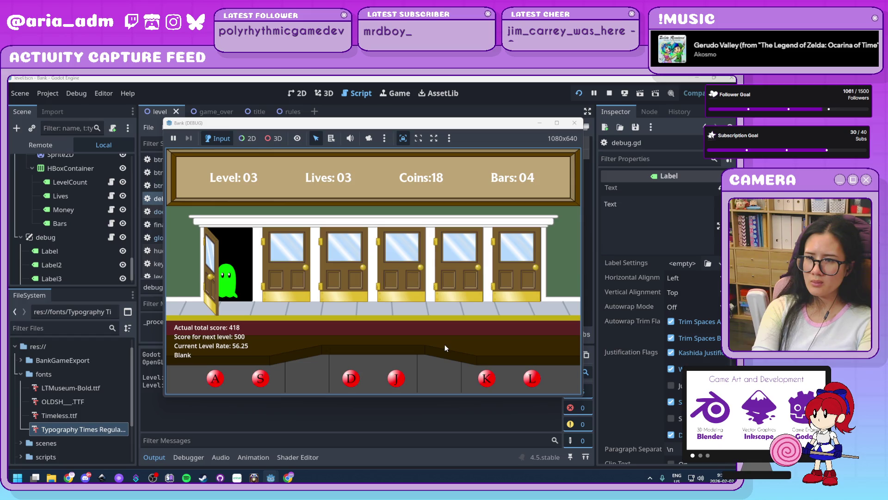
pyautogui.press('a')
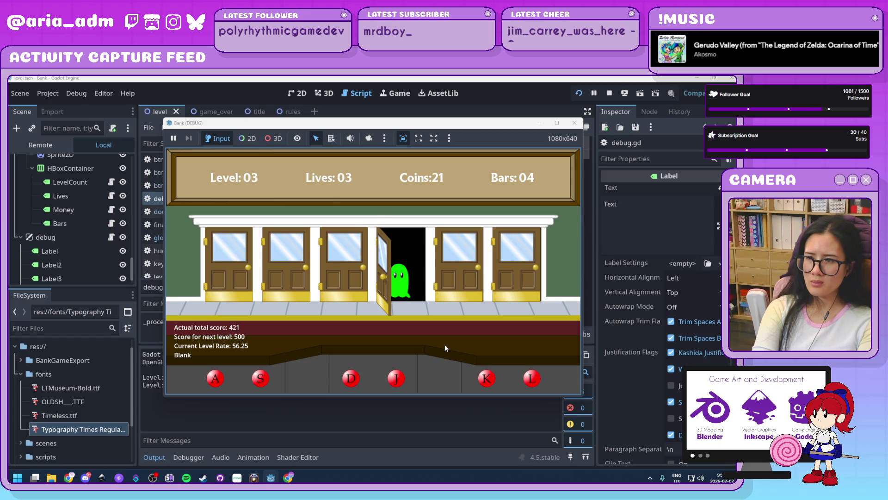
pyautogui.press('j')
pyautogui.press('s')
pyautogui.press('k')
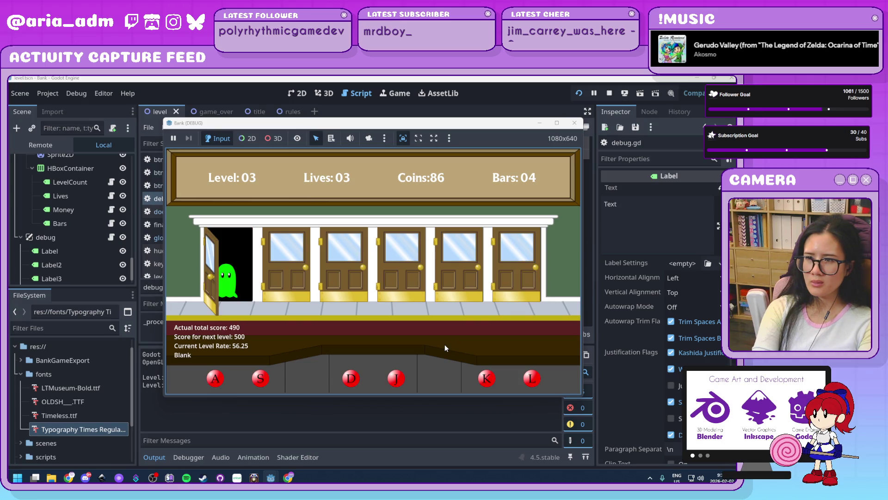
pyautogui.press('s')
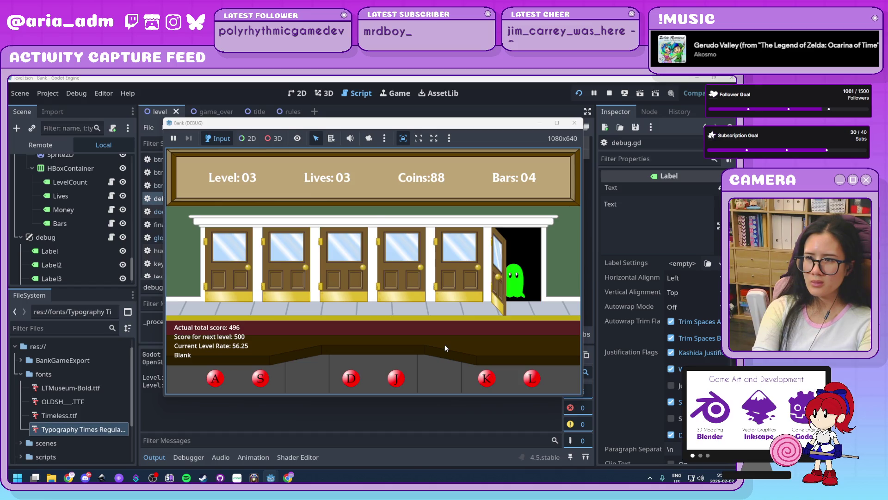
# Serve the green and blue ghosts at all six doors during level 4 to collect coins.
pyautogui.press('l')
pyautogui.press('j')
pyautogui.press('k')
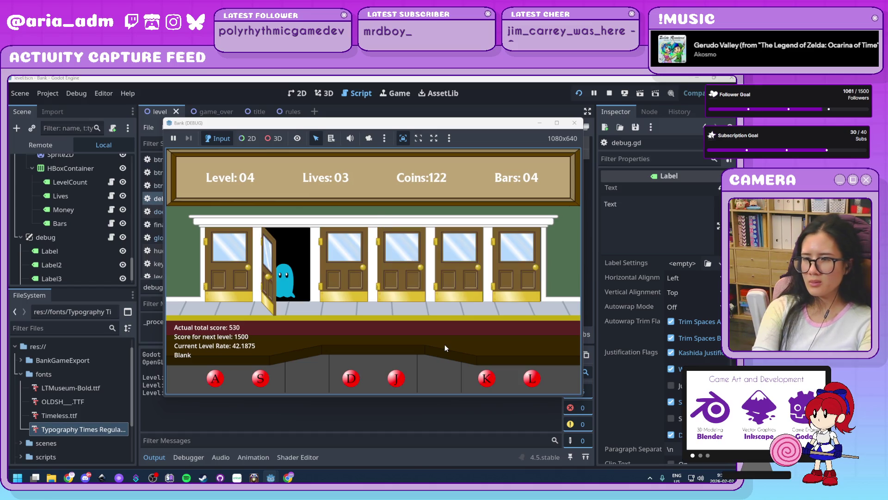
pyautogui.press('s')
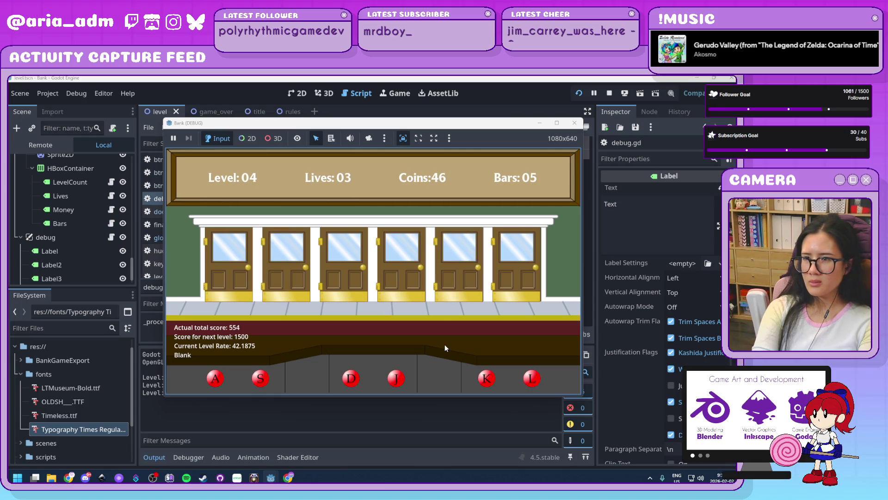
pyautogui.press('s')
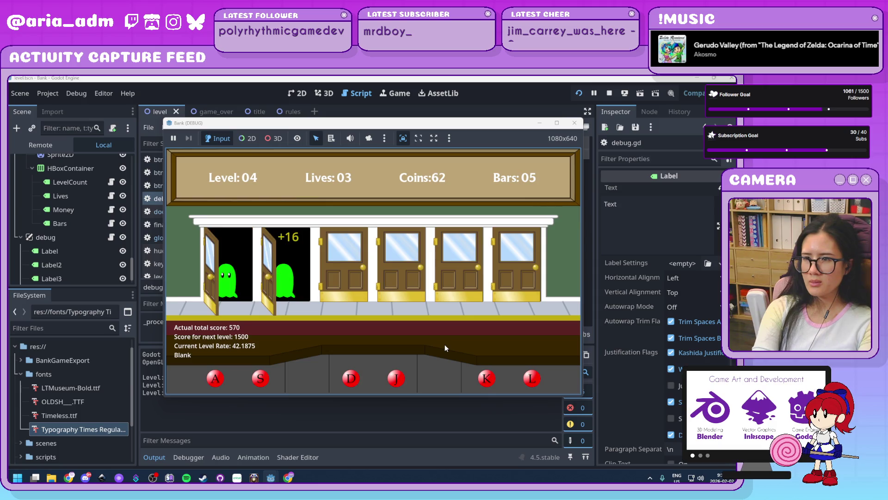
pyautogui.press('a')
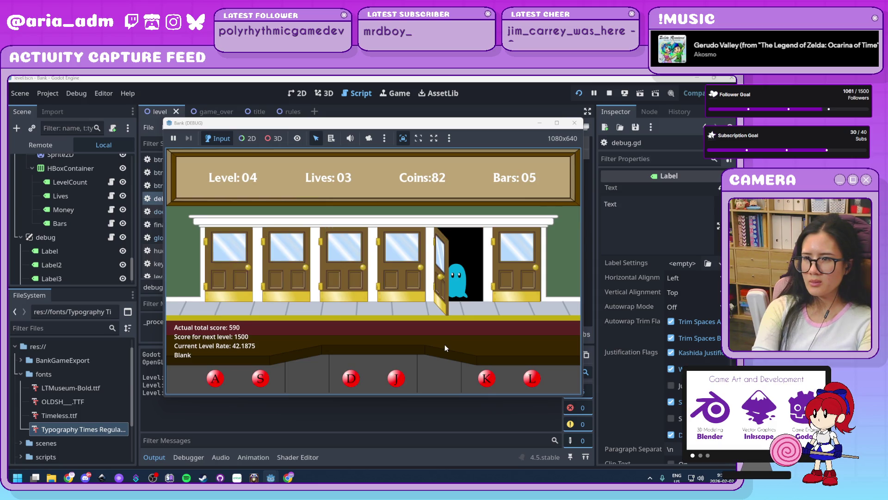
pyautogui.press('k')
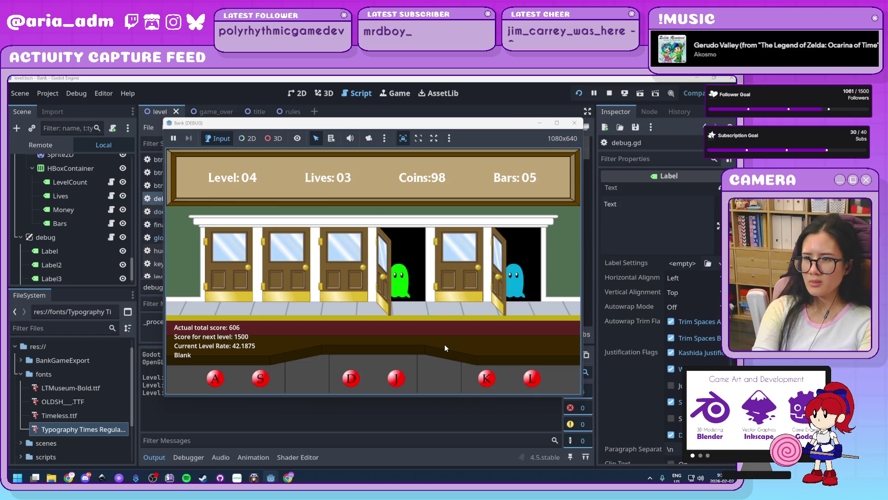
pyautogui.press('j')
pyautogui.press('l')
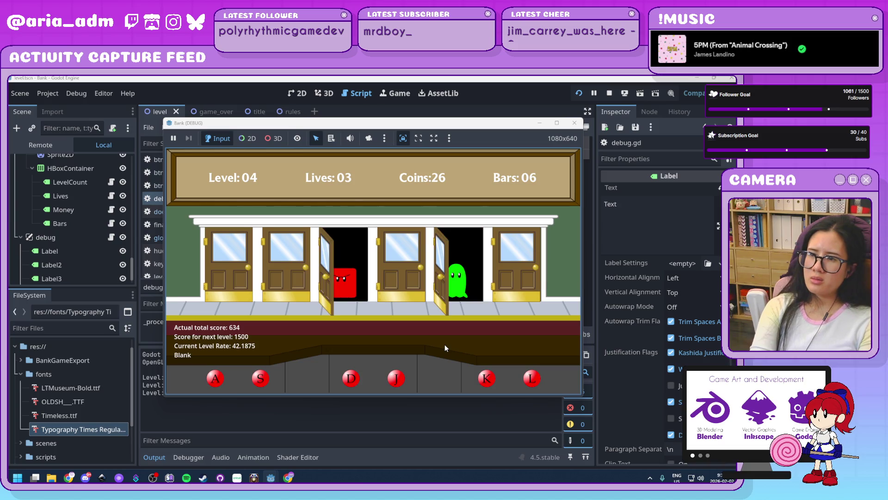
pyautogui.press('k')
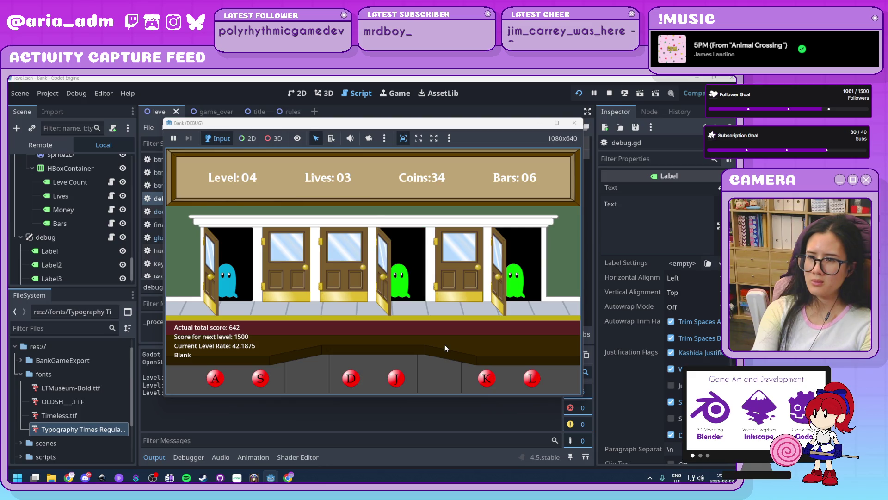
pyautogui.press('a')
pyautogui.press('l')
pyautogui.press('j')
pyautogui.press('s')
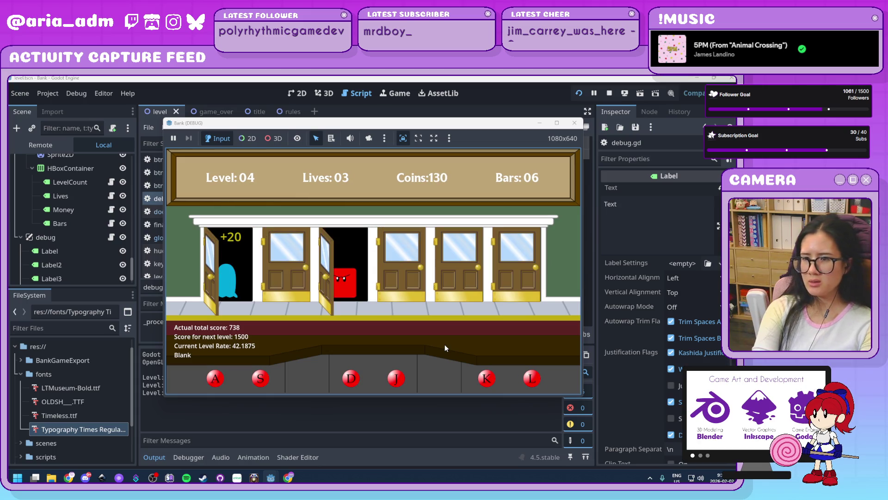
pyautogui.press('d')
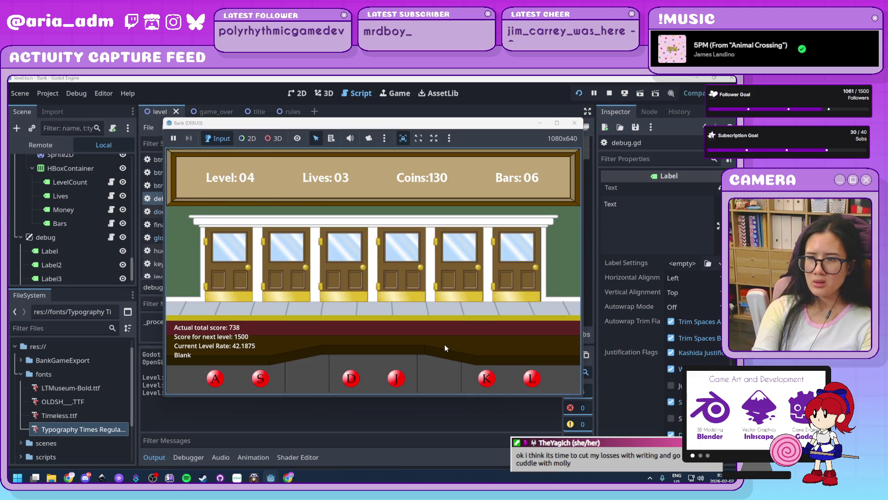
pyautogui.press('k')
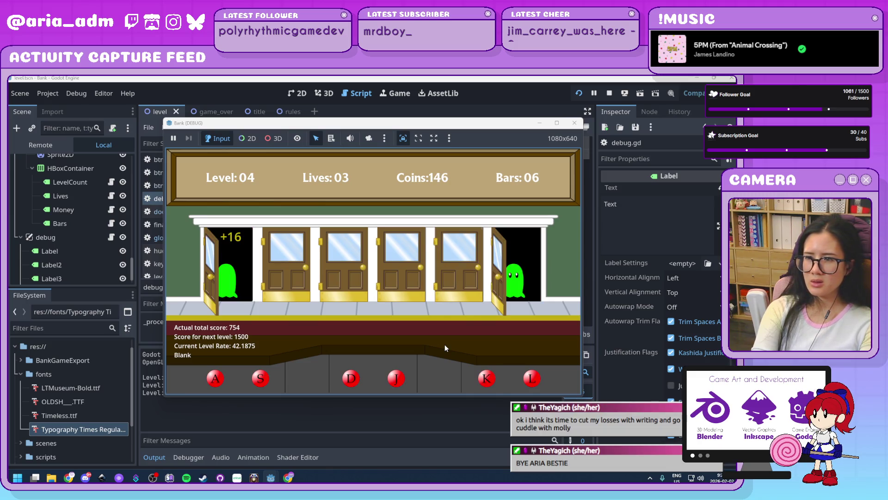
pyautogui.press('l')
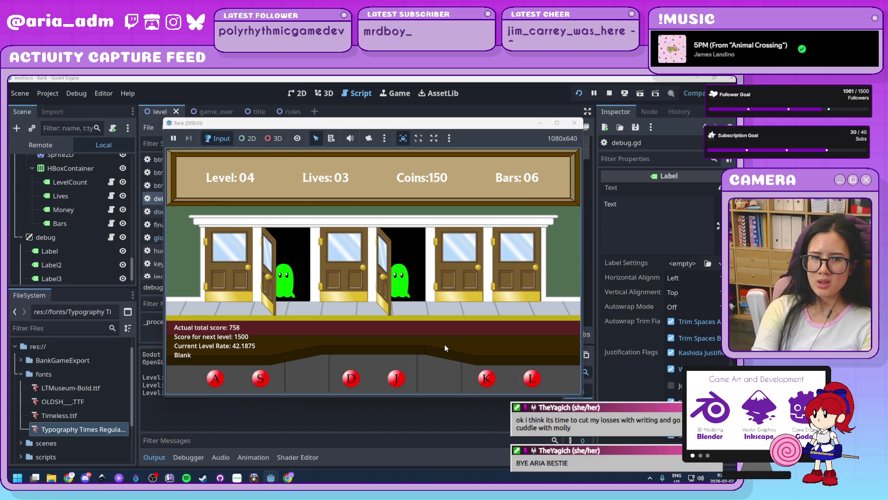
pyautogui.press('s')
pyautogui.press('j')
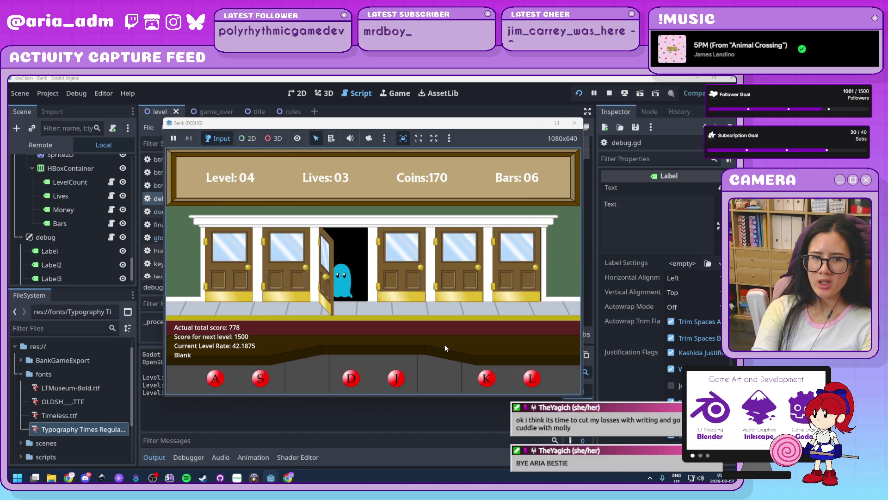
pyautogui.press('d')
pyautogui.press('a')
pyautogui.press('k')
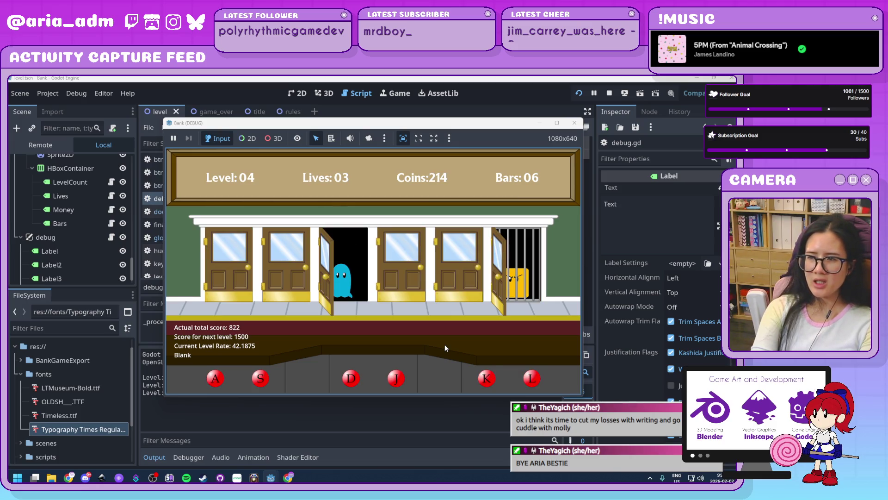
pyautogui.press('d')
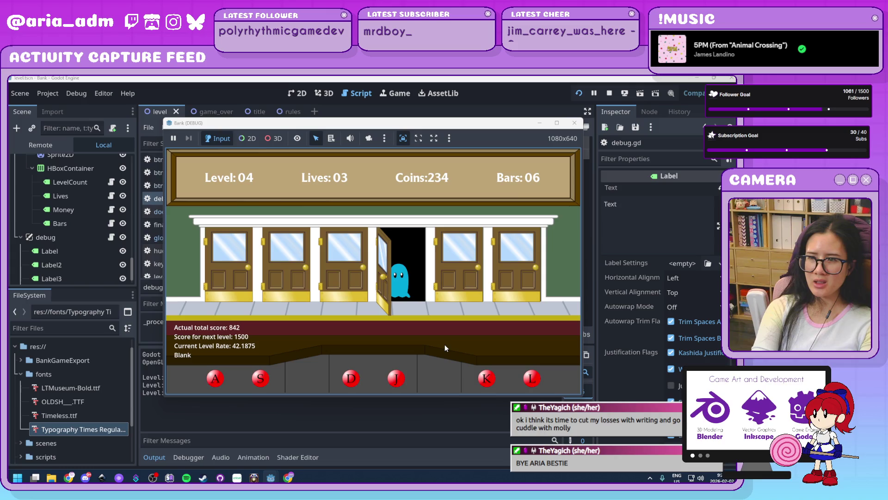
pyautogui.press('j')
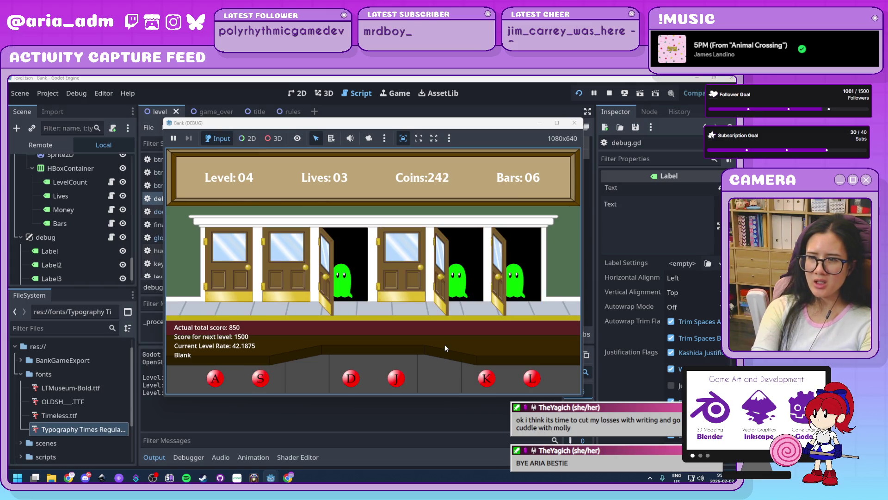
pyautogui.press('d')
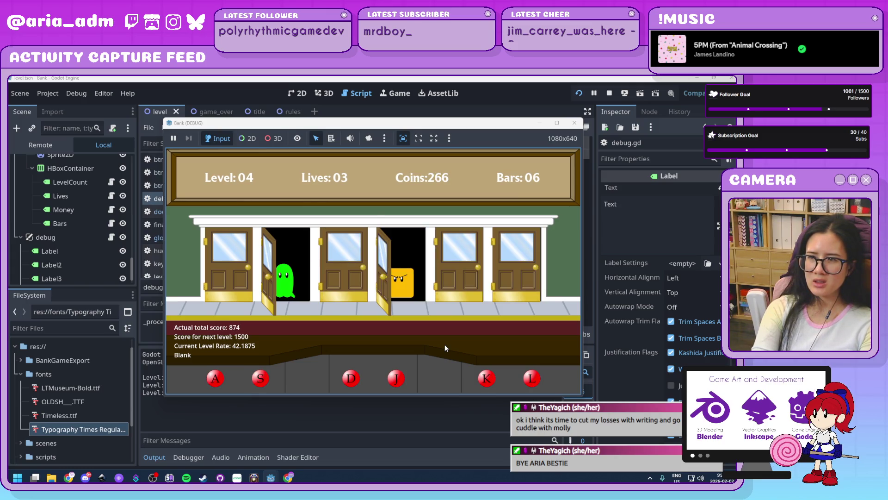
pyautogui.press('s')
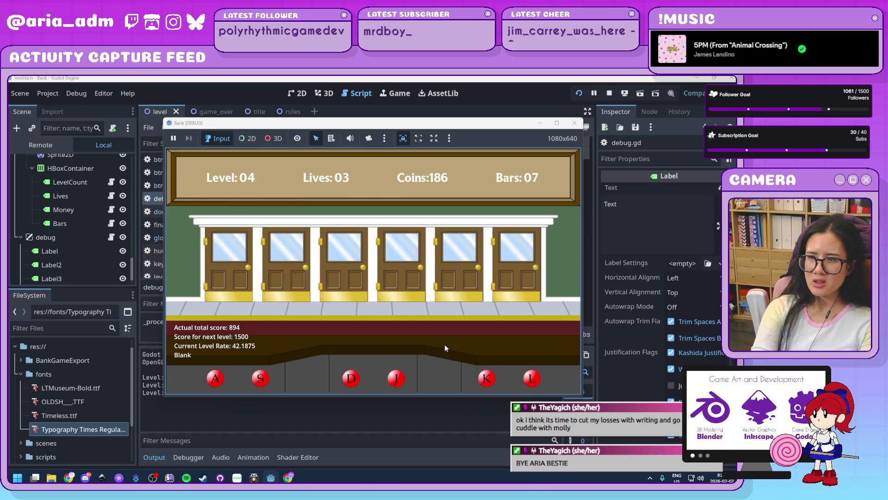
# Collect the door bonuses, including +20, +12 and +4, at the A–L doors.
pyautogui.press('space')
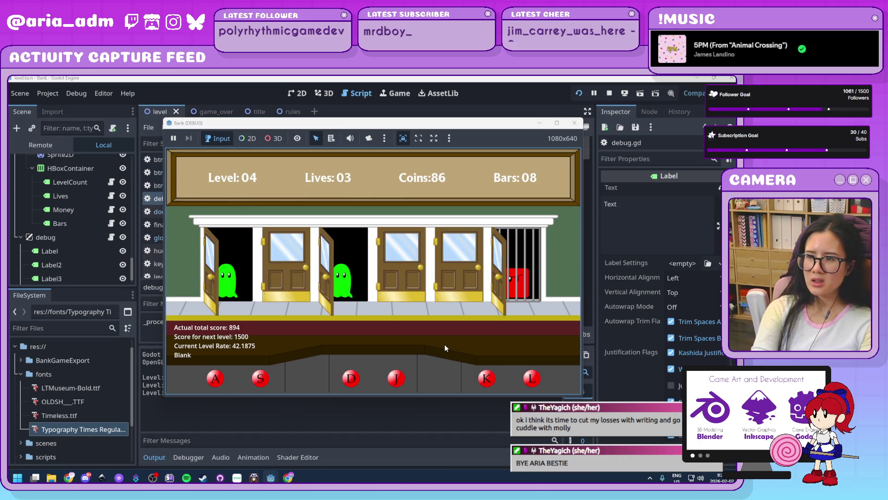
pyautogui.press('d')
pyautogui.press('k')
pyautogui.press('s')
pyautogui.press('space')
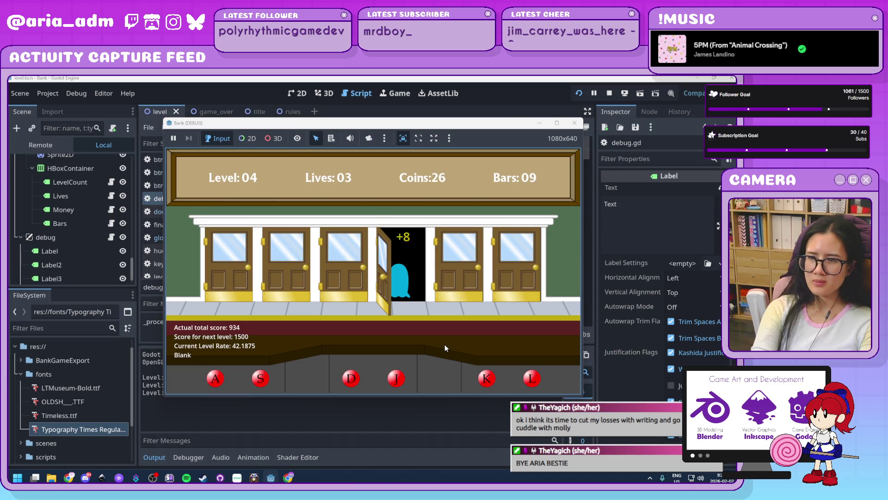
pyautogui.press('l')
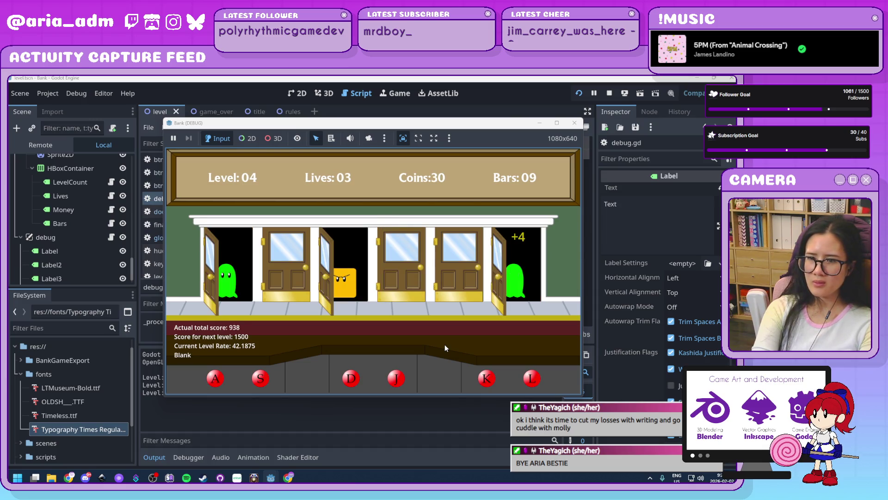
pyautogui.press('a')
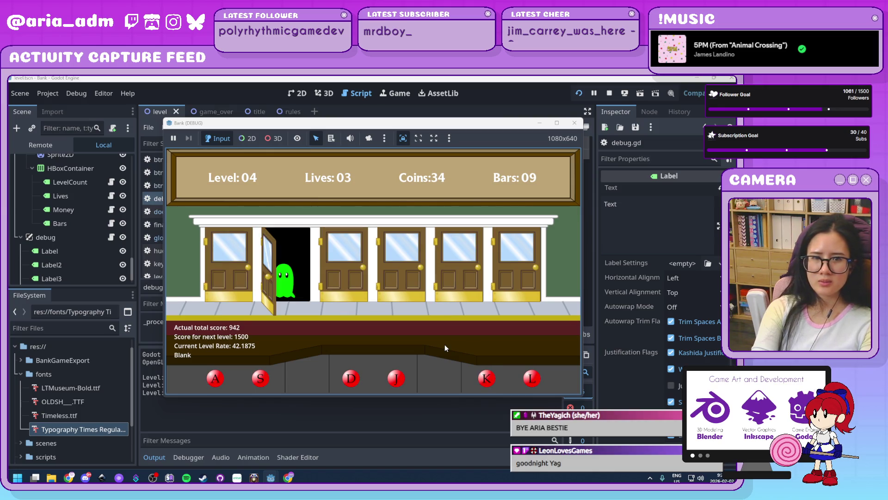
pyautogui.press('s')
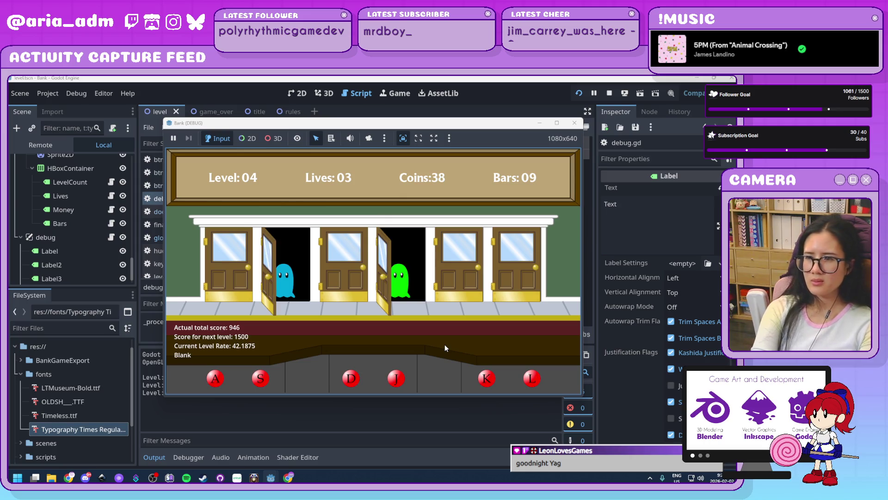
pyautogui.press('j')
pyautogui.press('s')
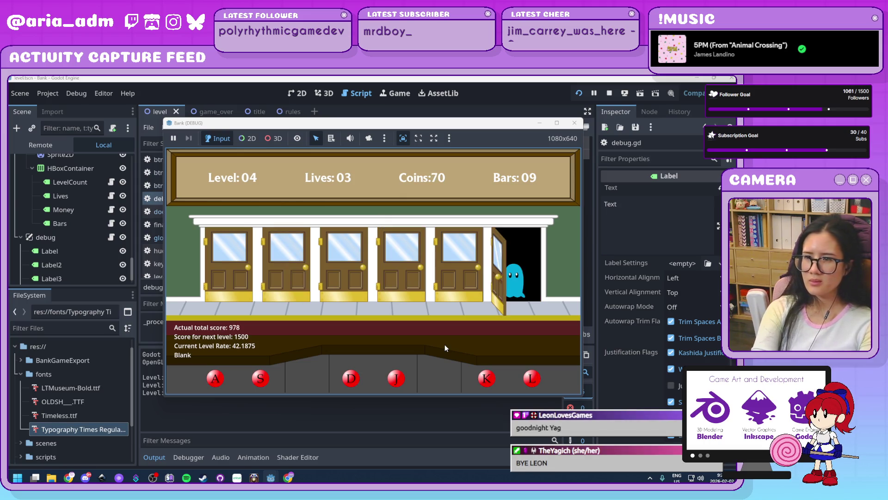
pyautogui.press('j')
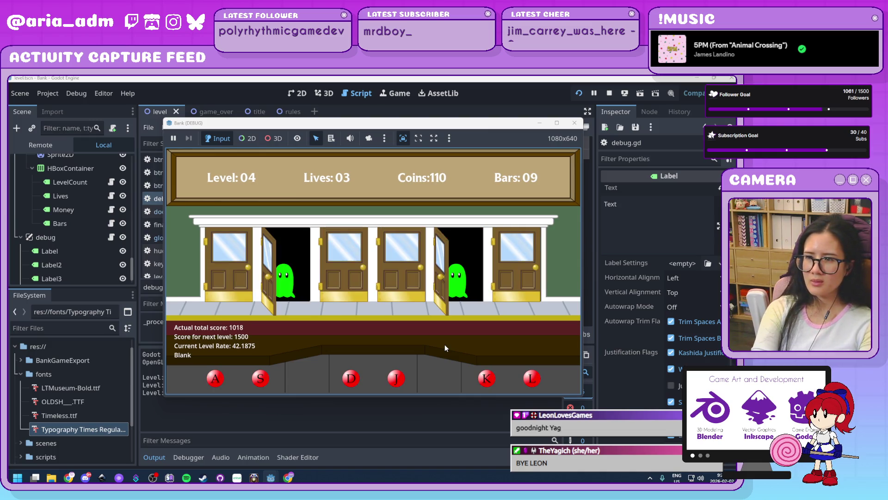
pyautogui.press('s')
pyautogui.press('k')
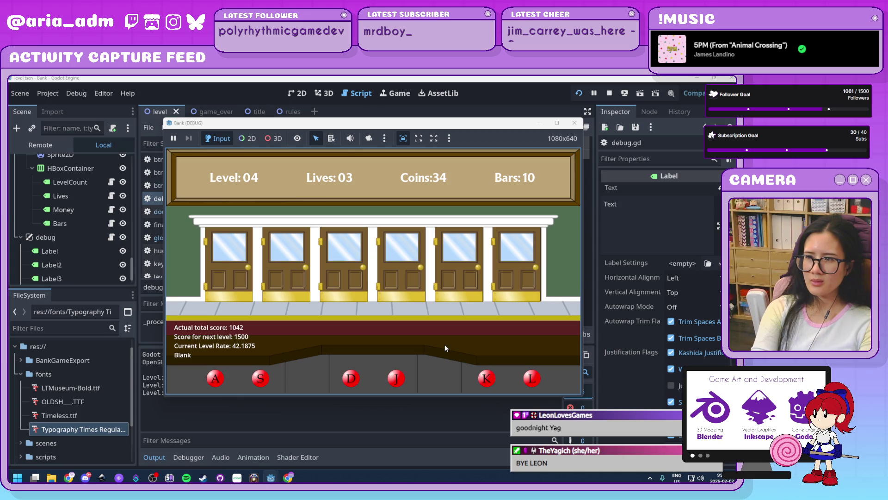
# Serve the remaining ghosts as doors open, reaching score 1322 with 114 coins and 12 bars.
pyautogui.press('k')
pyautogui.press('j')
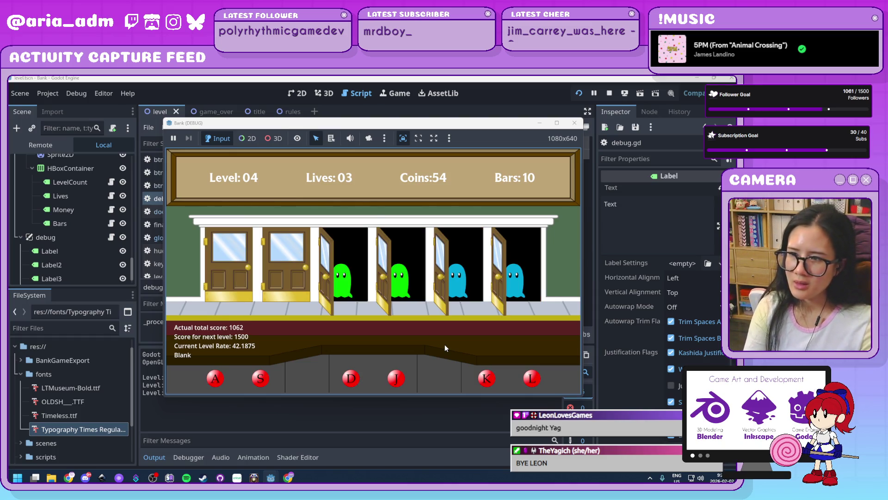
pyautogui.press('k')
pyautogui.press('l')
pyautogui.press('j')
pyautogui.press('d')
pyautogui.press('a')
pyautogui.press('s')
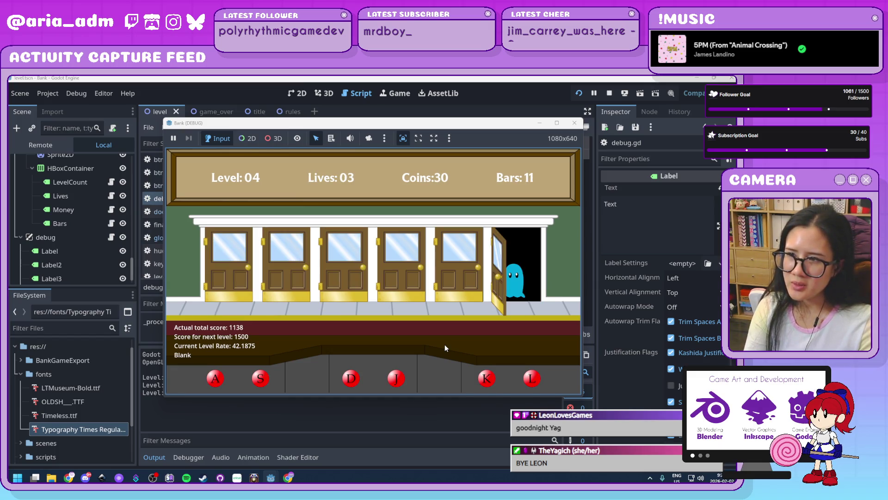
pyautogui.press('l')
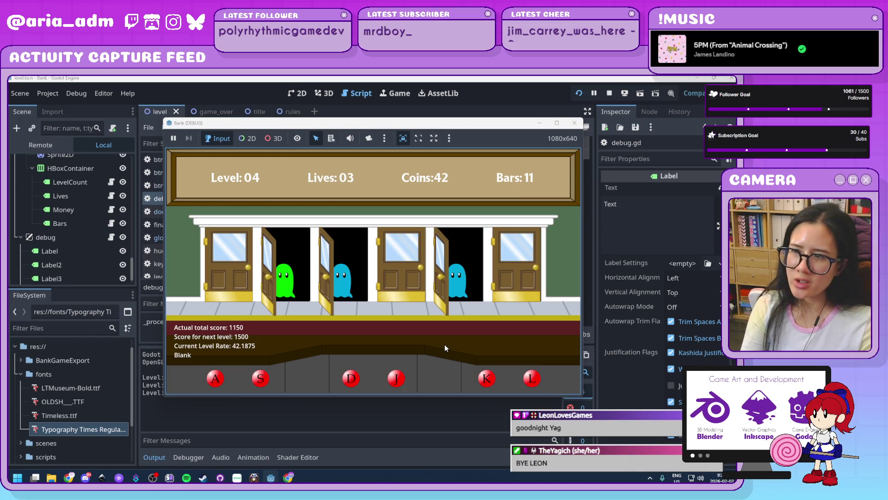
pyautogui.press('d')
pyautogui.press('k')
pyautogui.press('s')
pyautogui.press('j')
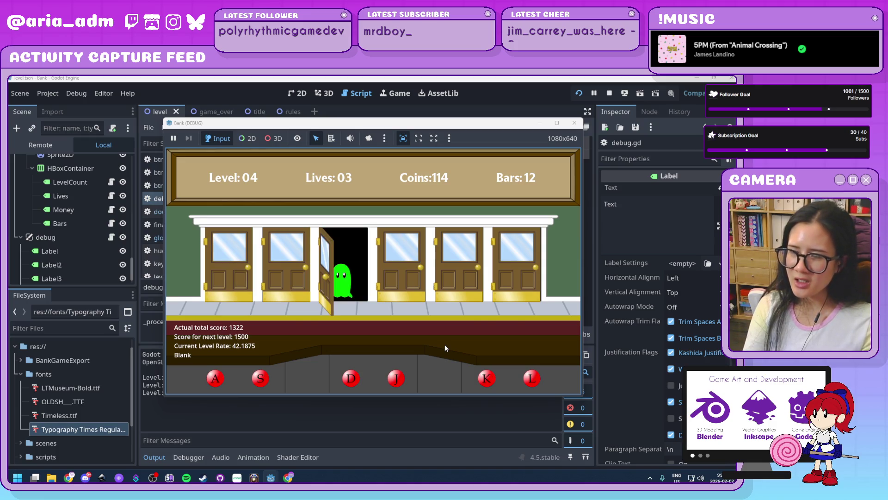
# Lock up the robber at door 2 while playing on to level 5's 3000 target.
pyautogui.press('s')
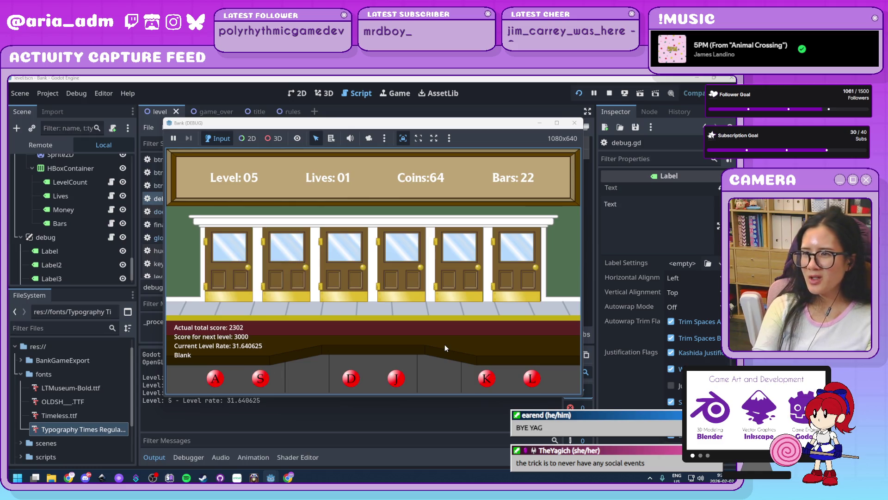
# Serve customers at the rightmost, fourth, first and third doors until lives run out at score 2329.
pyautogui.press('l')
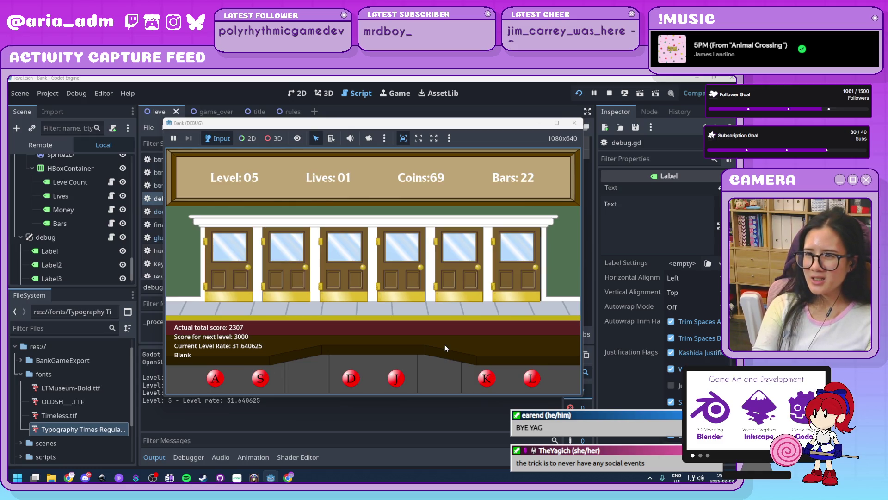
pyautogui.press('j')
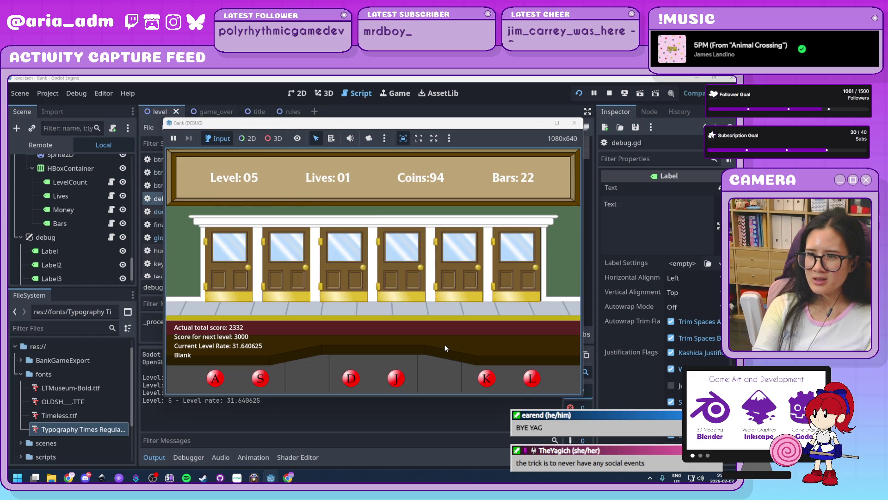
pyautogui.press('a')
pyautogui.press('d')
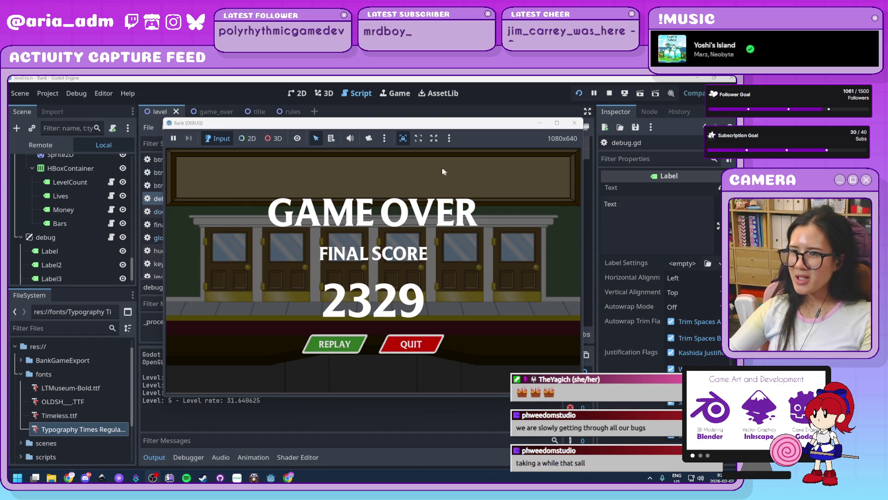
# Close the game window to stop the debug run and scroll back up in debug.gd.
pyautogui.click(575, 123)
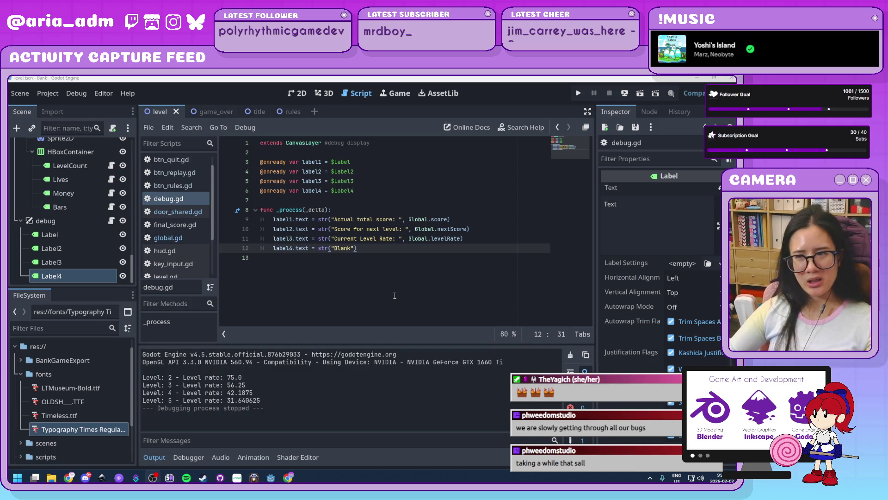
pyautogui.scroll(1, 172, 238)
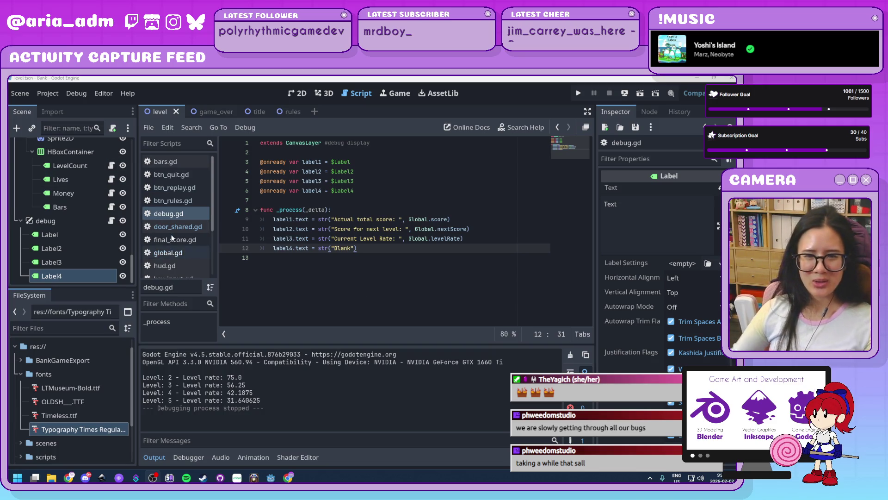
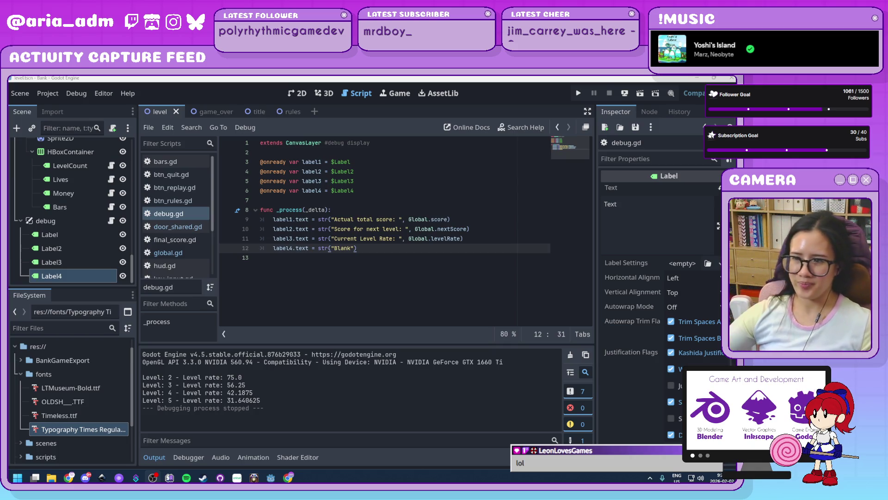
pyautogui.click(390, 287)
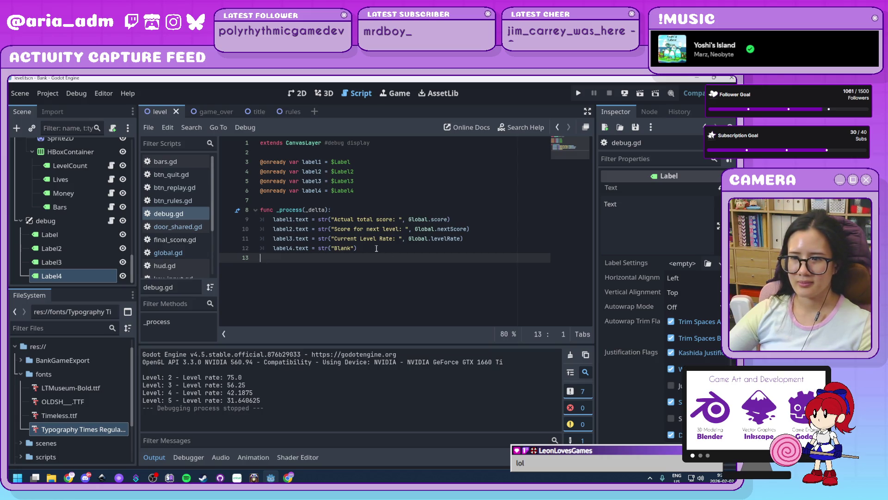
pyautogui.moveTo(377, 248); pyautogui.dragTo(226, 251)
pyautogui.press('BackSpace')
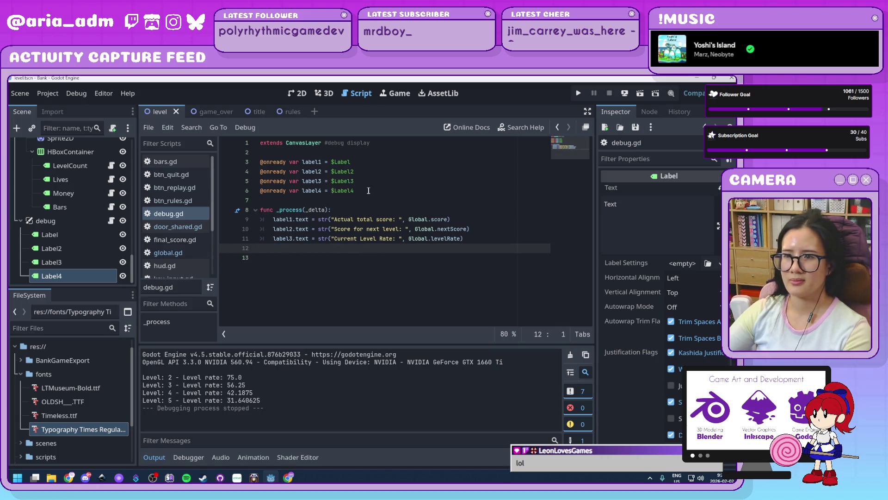
pyautogui.press('BackSpace')
pyautogui.moveTo(388, 190); pyautogui.dragTo(366, 185)
pyautogui.press('BackSpace')
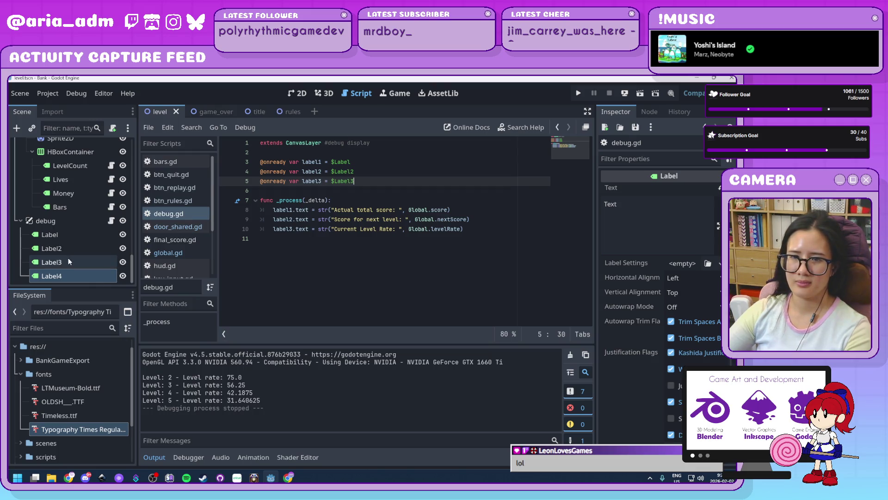
# Remove the Label4 node from the debug scene, confirming the deletion.
pyautogui.click(77, 275)
pyautogui.press('Delete')
pyautogui.press('Return')
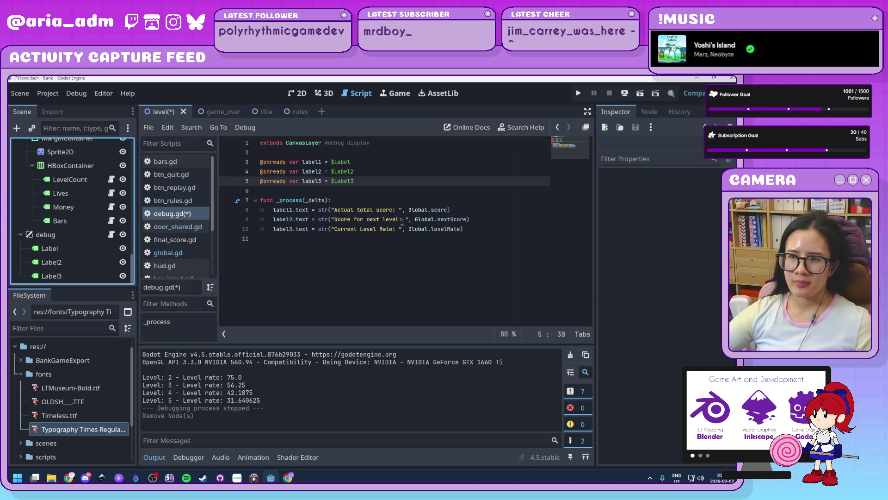
pyautogui.click(376, 243)
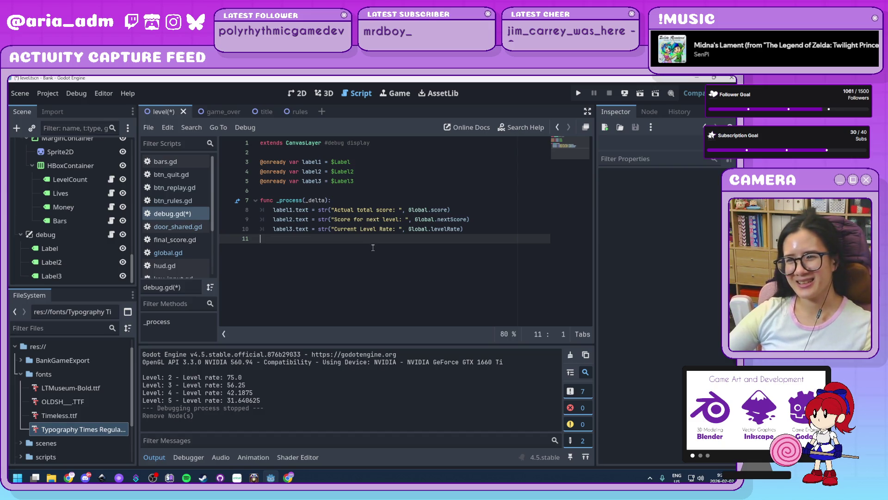
pyautogui.click(481, 228)
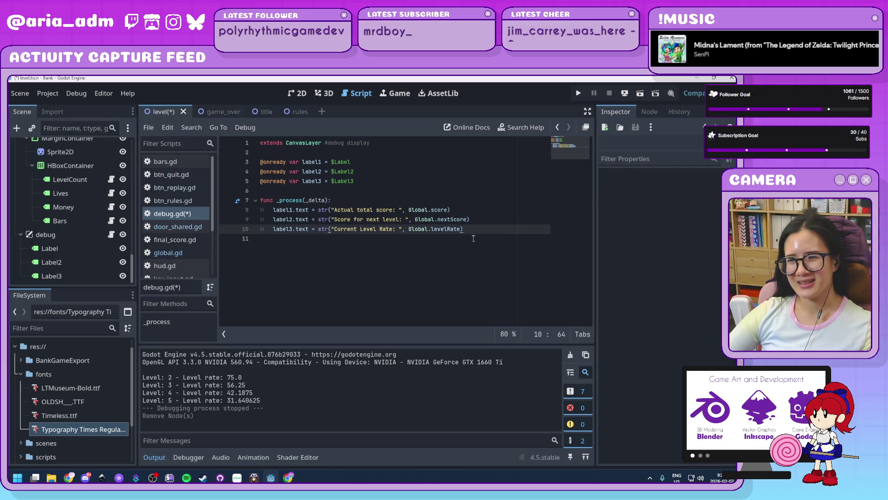
pyautogui.click(473, 238)
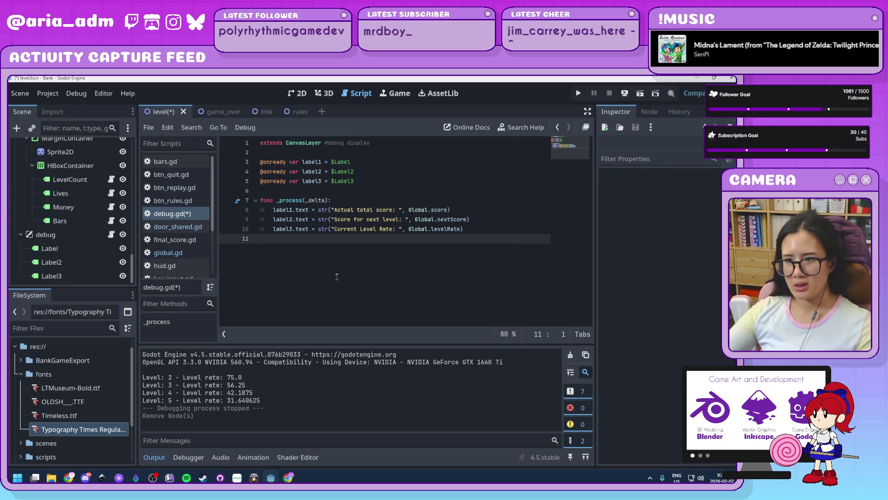
pyautogui.click(497, 232)
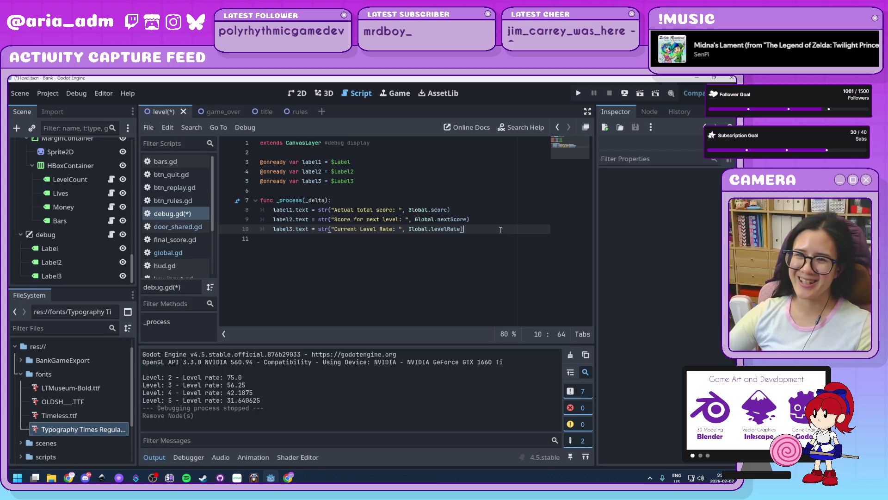
pyautogui.scroll(5, 64, 226)
# Launch the Bank game, start from the title screen, and serve ghosts at doors 1, 5, 2 and 4.
pyautogui.click(578, 93)
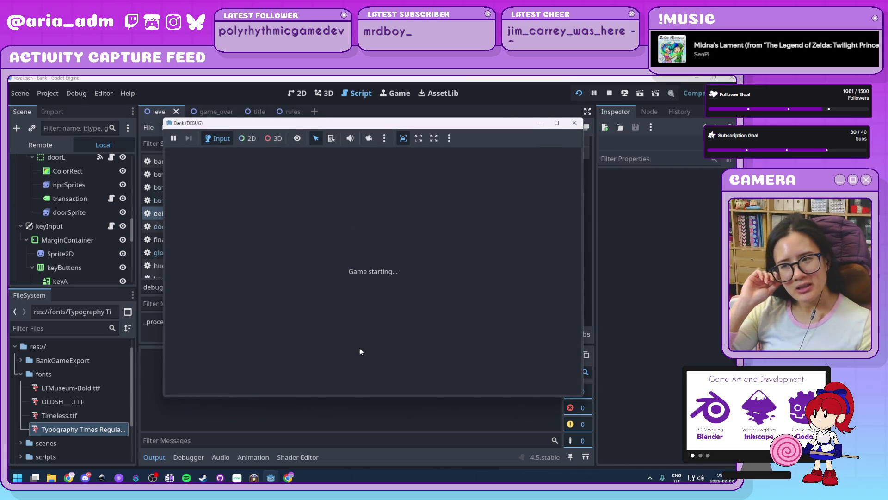
pyautogui.click(396, 314)
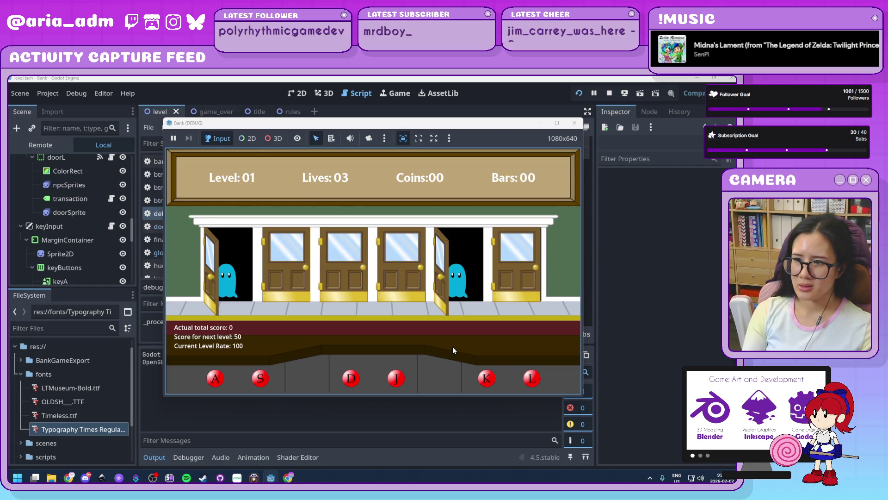
pyautogui.press('a')
pyautogui.press('k')
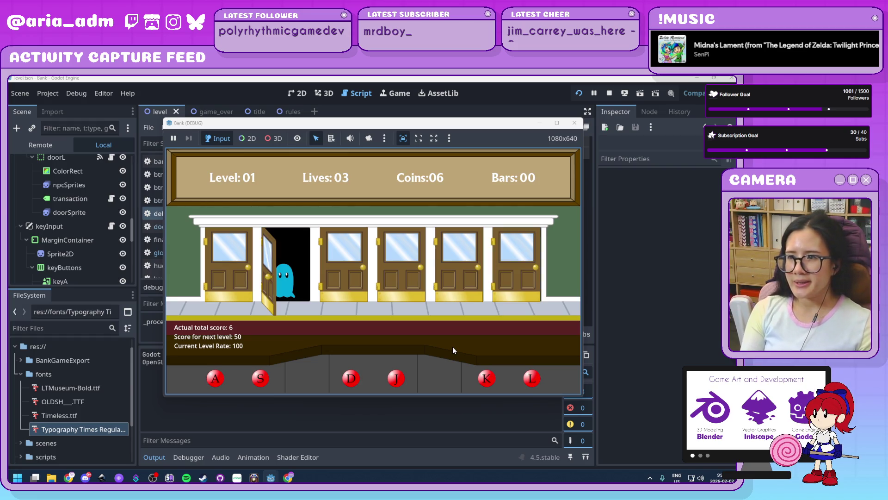
pyautogui.press('s')
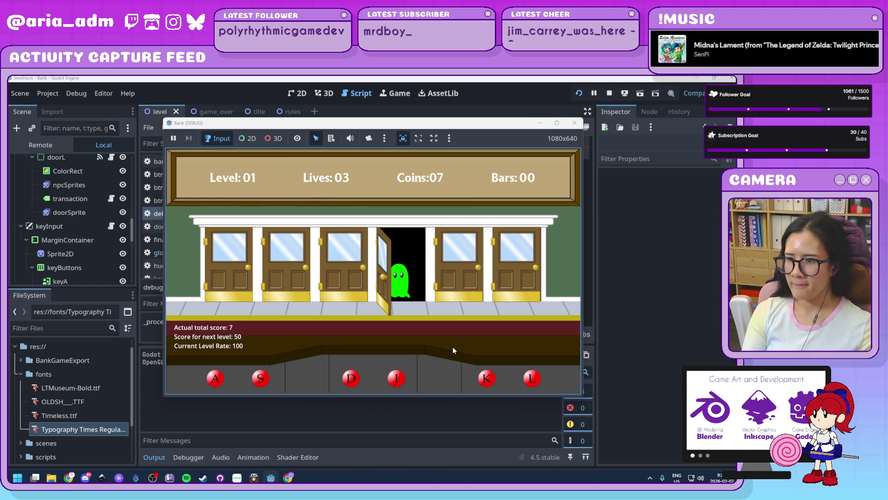
pyautogui.press('j')
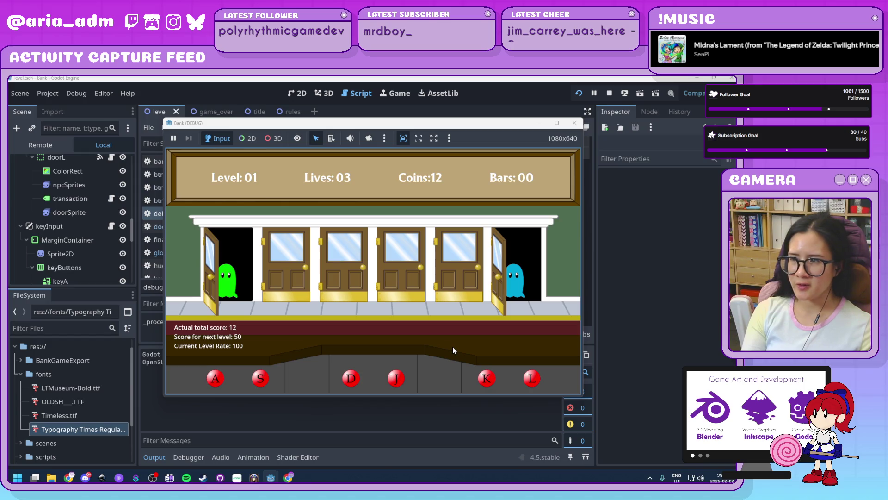
# Keep serving the green and blue ghosts until Level 02 begins with 50 coins.
pyautogui.press('l')
pyautogui.press('a')
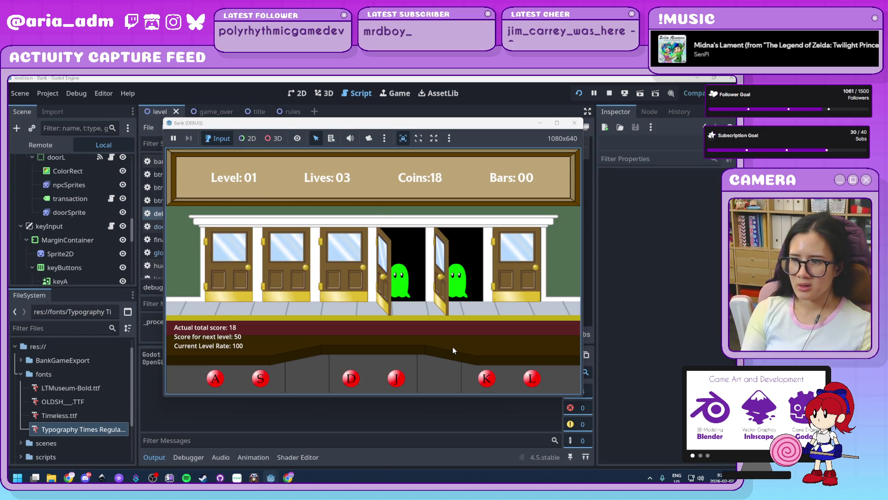
pyautogui.press('k')
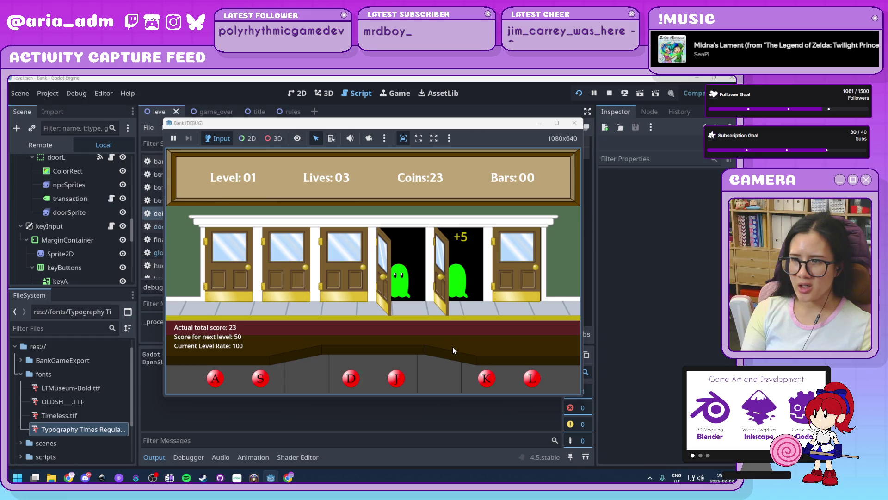
pyautogui.press('j')
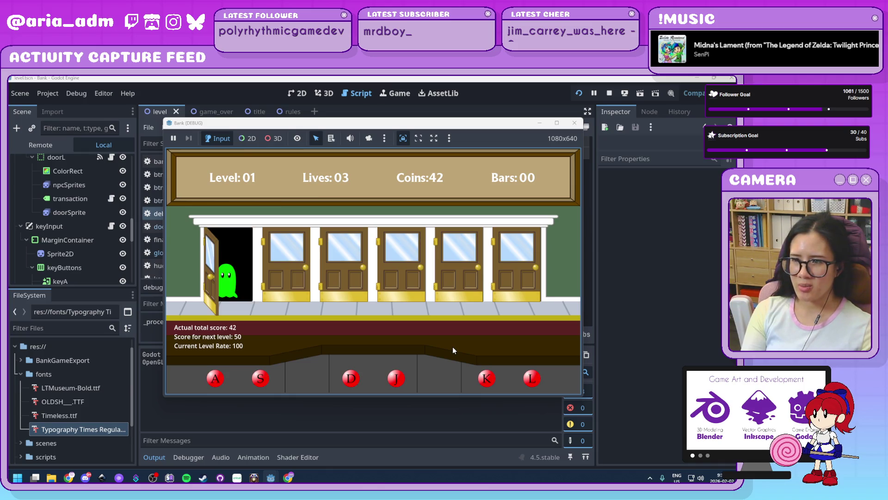
pyautogui.press('a')
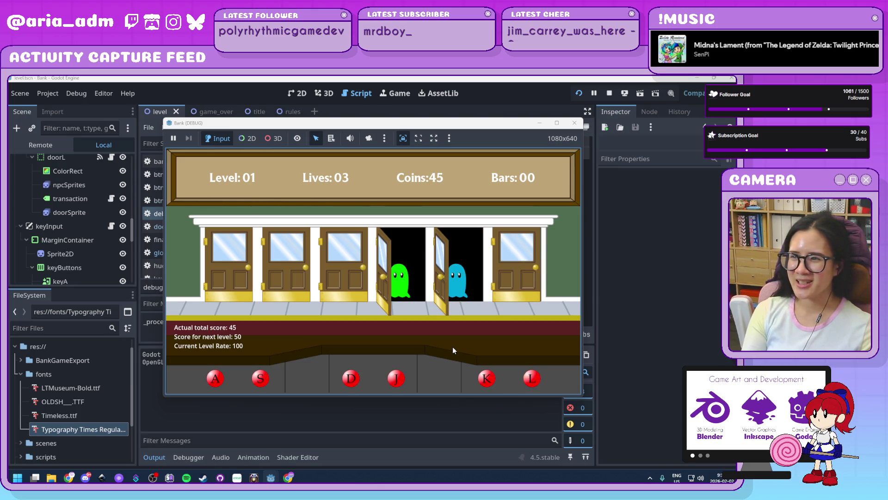
pyautogui.press('j')
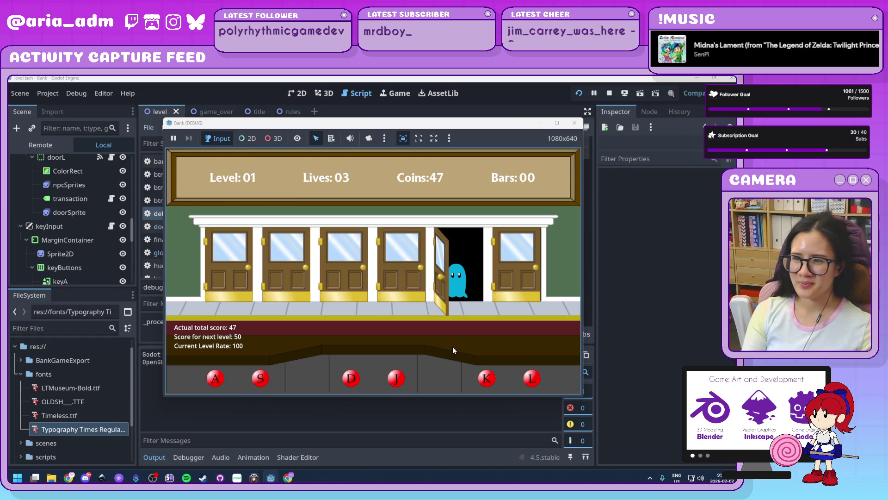
pyautogui.press('k')
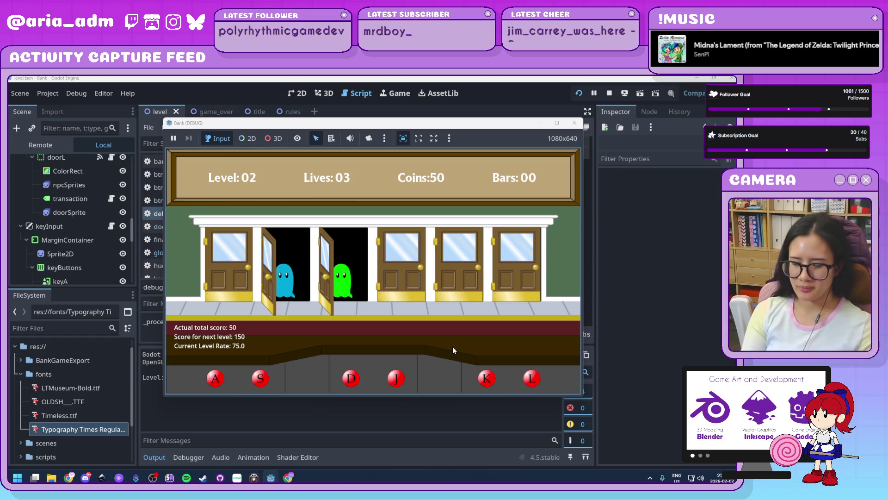
# Serve level 2 ghosts at doors 3 and 2, and bar door 1 against the red robber.
pyautogui.press('d')
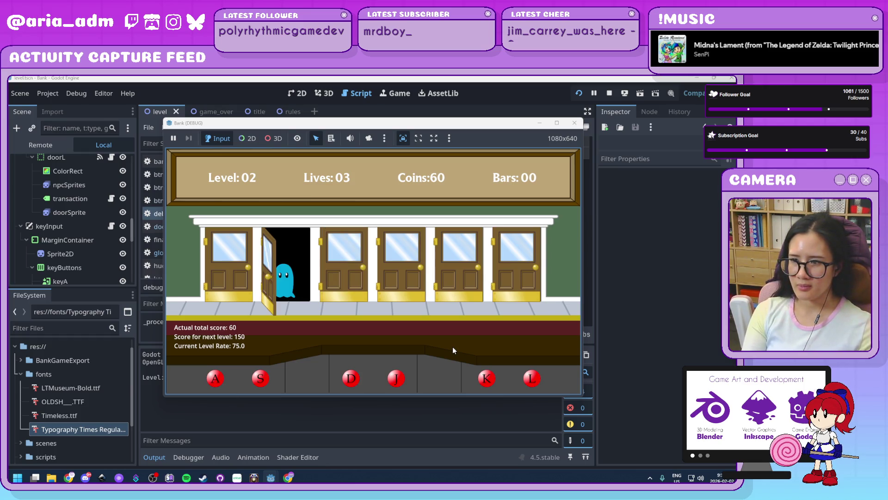
pyautogui.press('s')
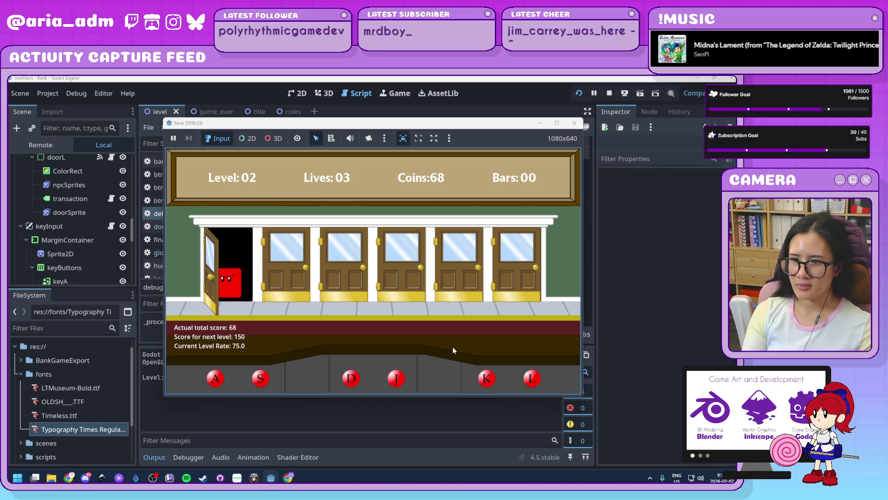
pyautogui.press('a')
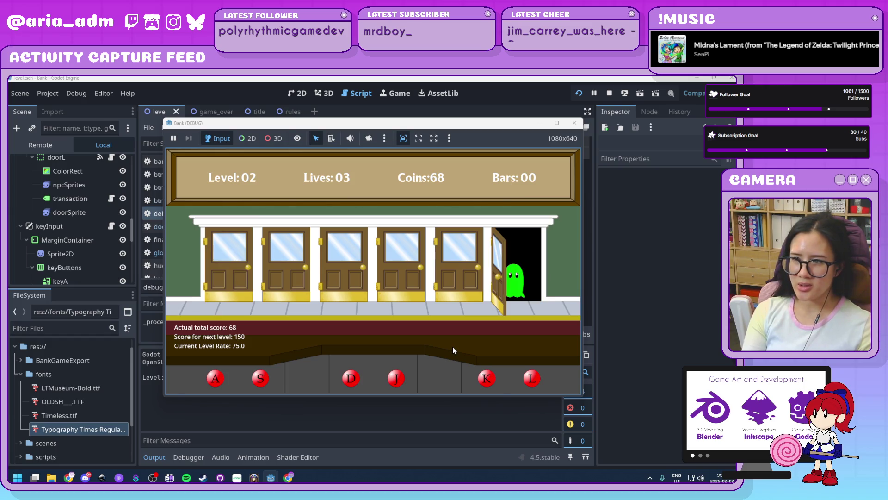
pyautogui.press('l')
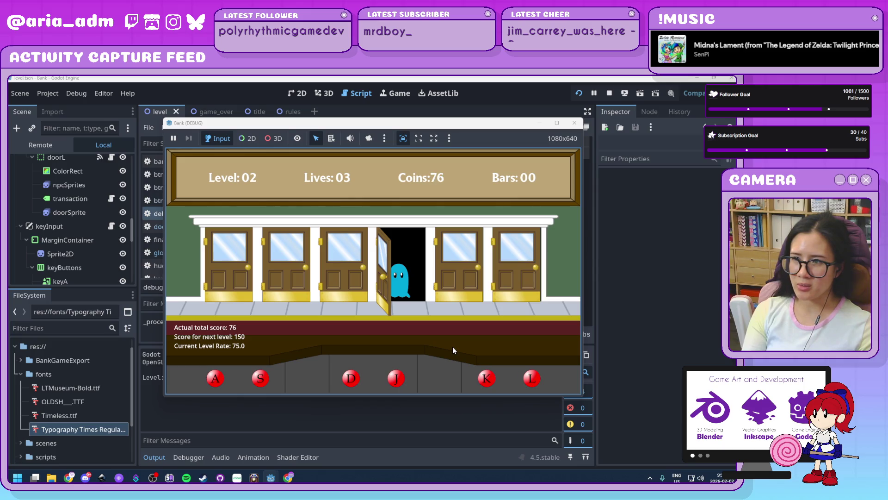
pyautogui.press('j')
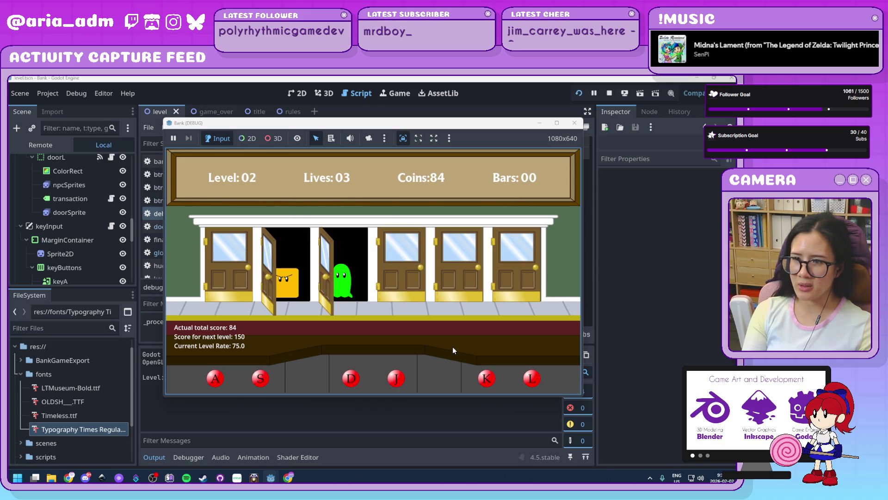
pyautogui.press('d')
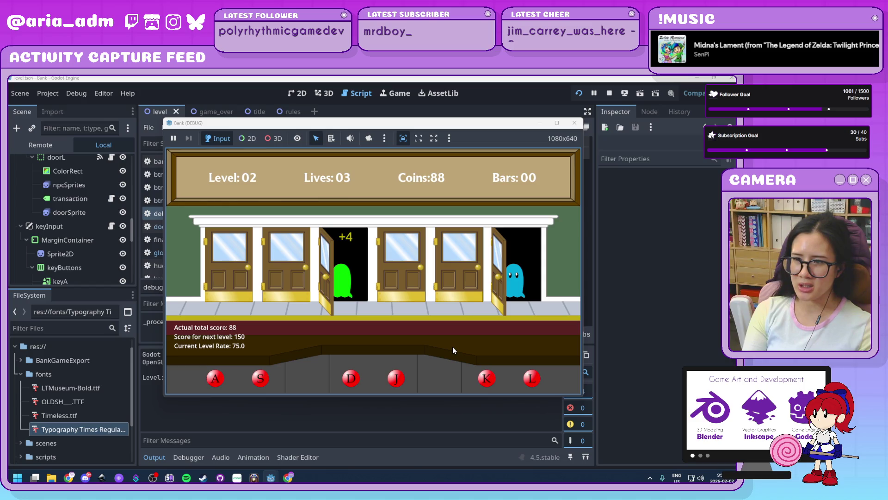
pyautogui.press('l')
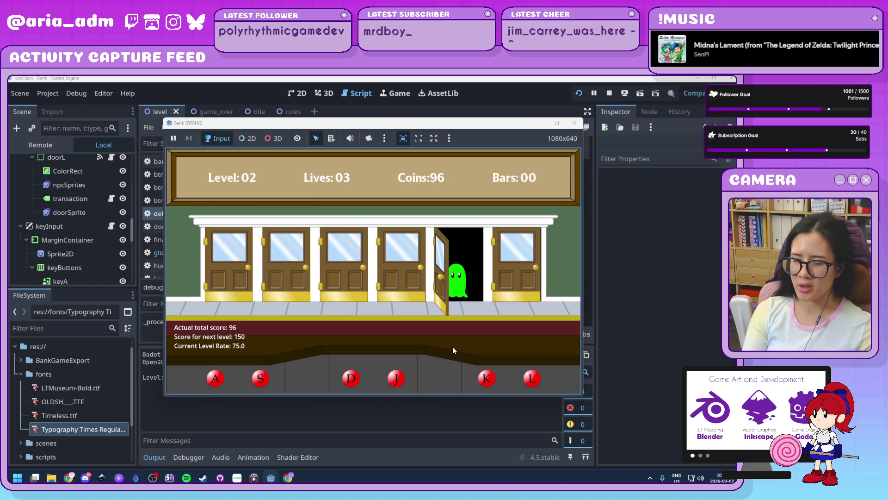
pyautogui.press('k')
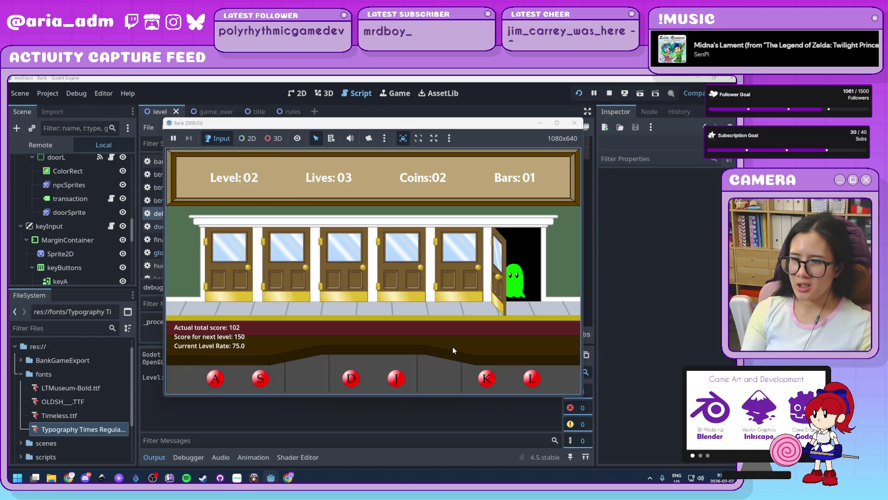
pyautogui.press('l')
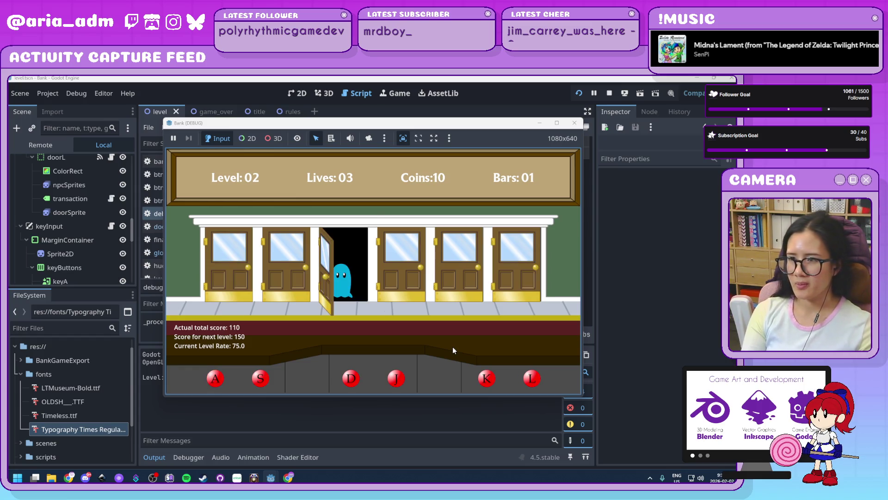
pyautogui.press('d')
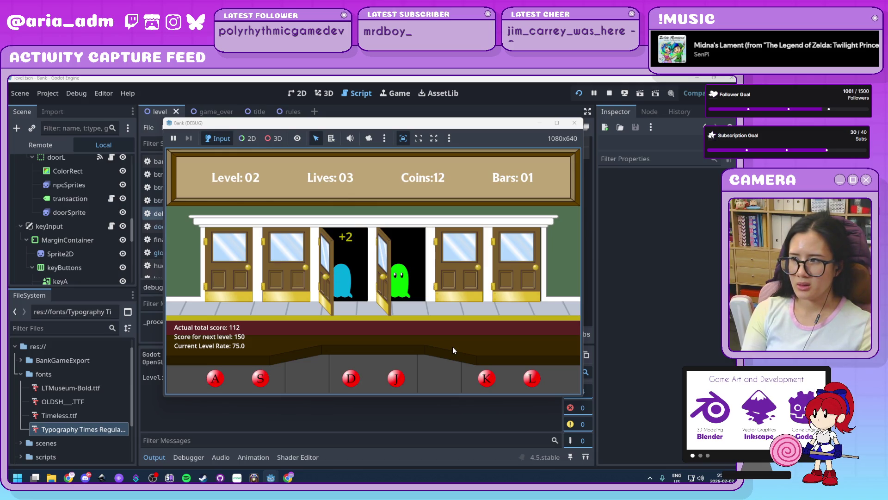
pyautogui.press('j')
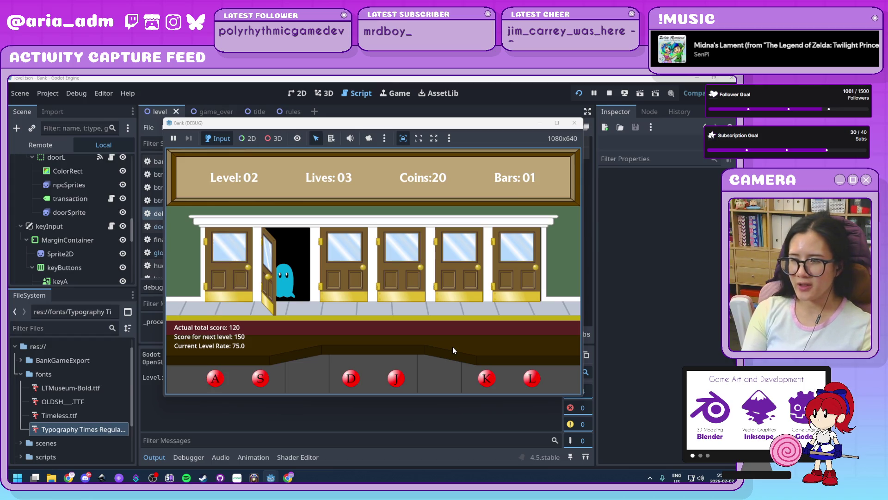
pyautogui.press('s')
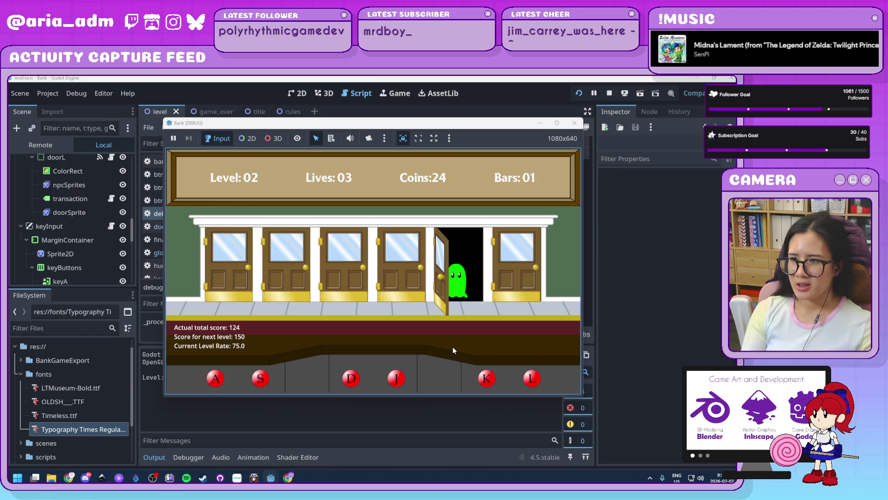
pyautogui.press('k')
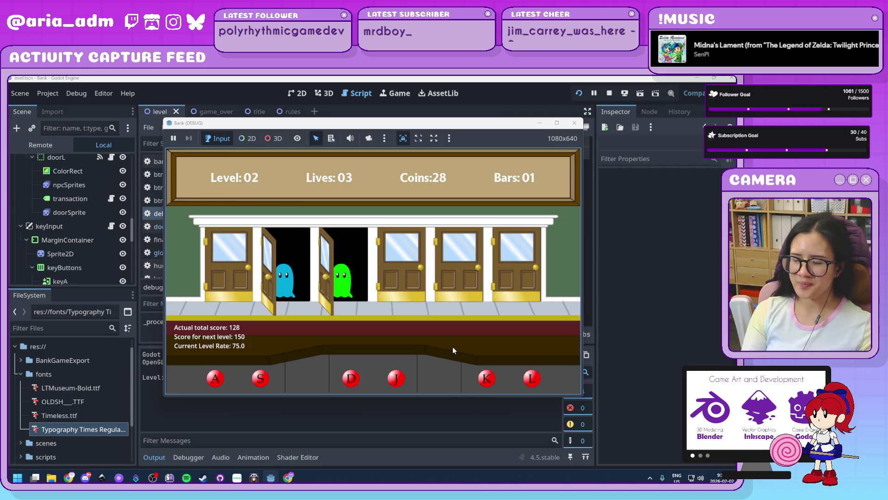
# Keep serving ghosts at all six doors until Level 03 starts, score 224 toward 500.
pyautogui.press('s')
pyautogui.press('d')
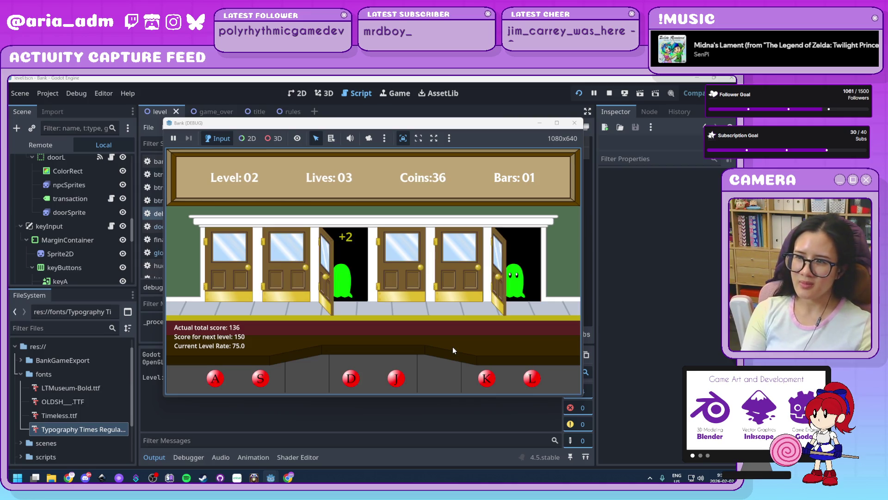
pyautogui.press('l')
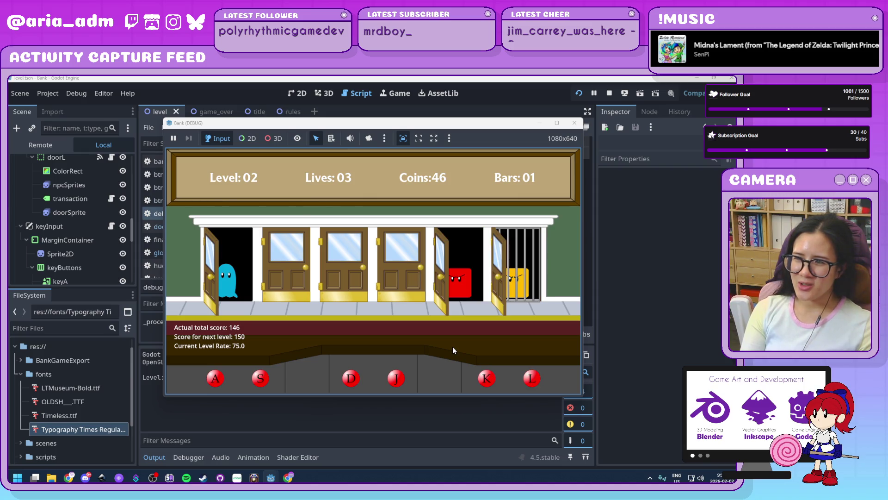
pyautogui.press('a')
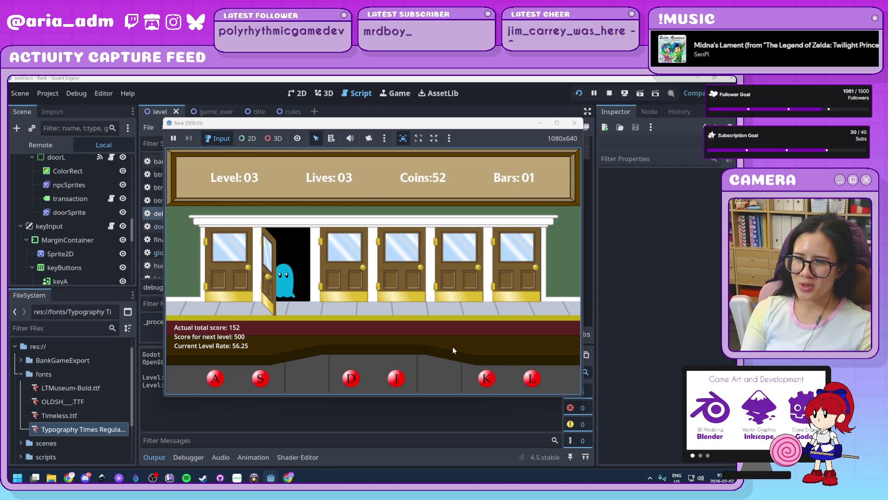
pyautogui.press('s')
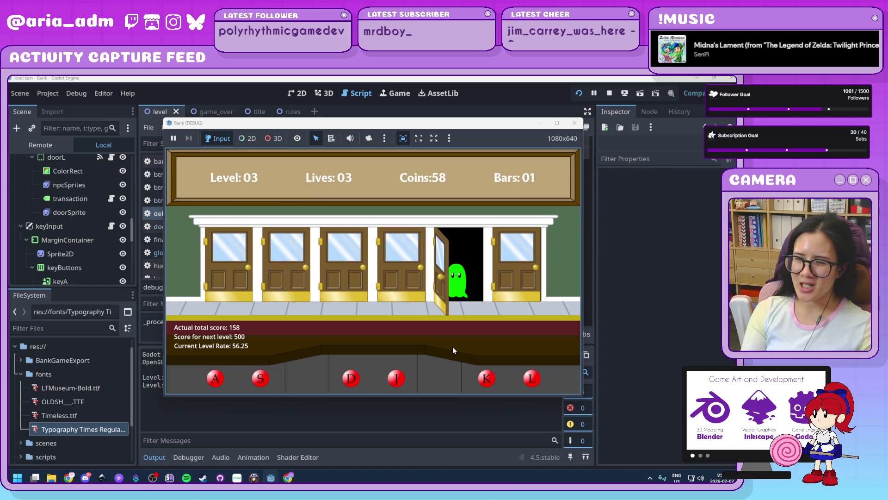
pyautogui.press('k')
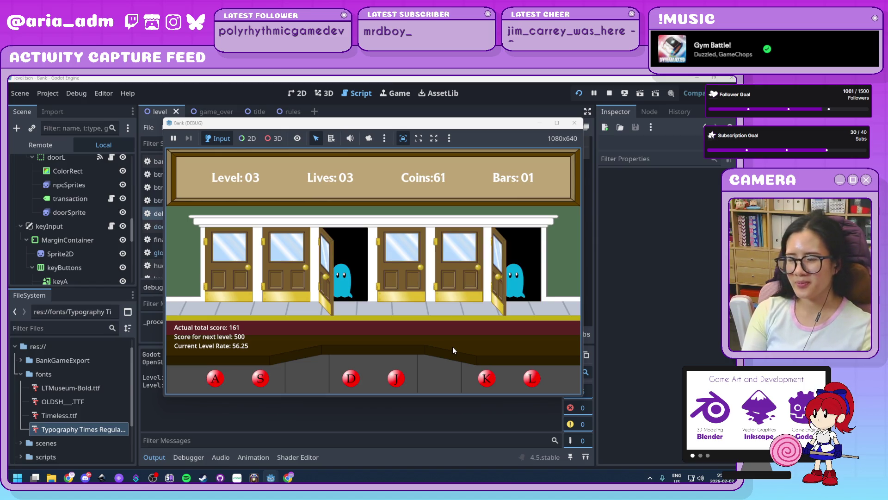
pyautogui.press('d')
pyautogui.press('l')
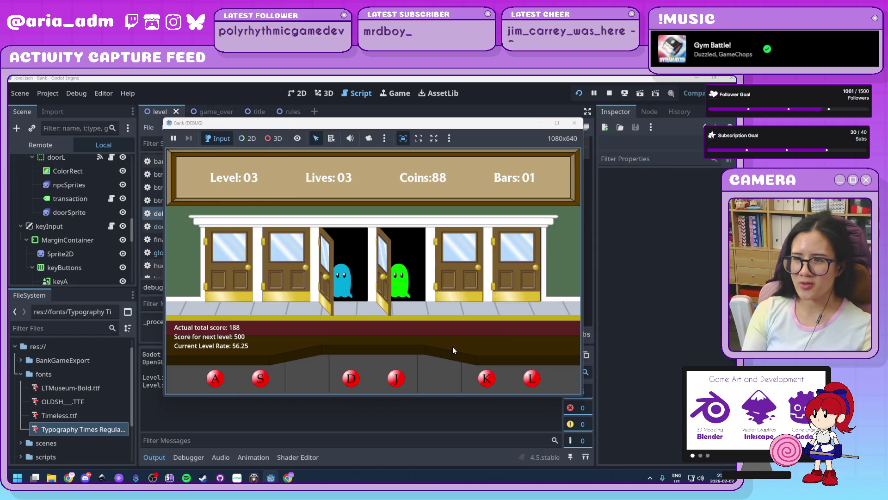
pyautogui.press('d')
pyautogui.press('j')
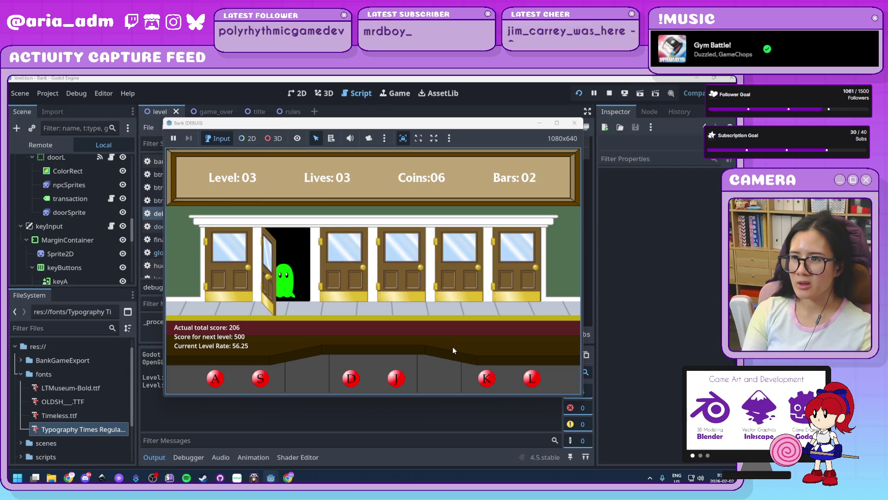
pyautogui.press('s')
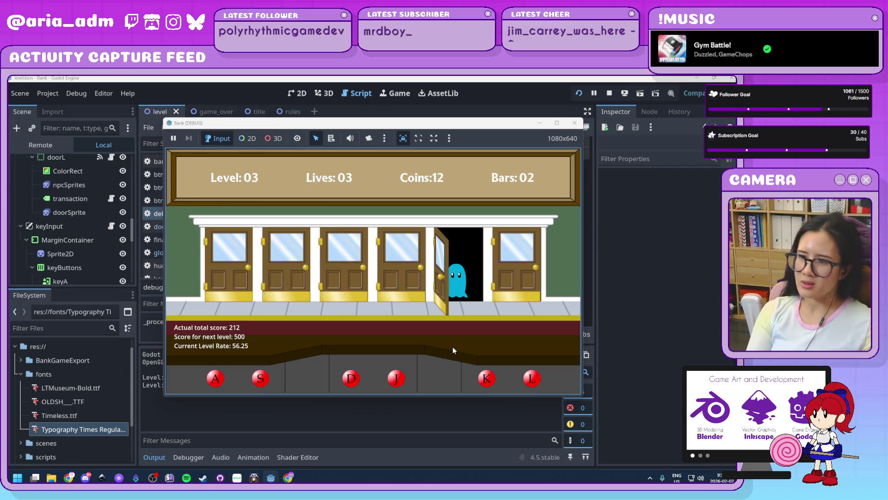
pyautogui.press('k')
pyautogui.press('a')
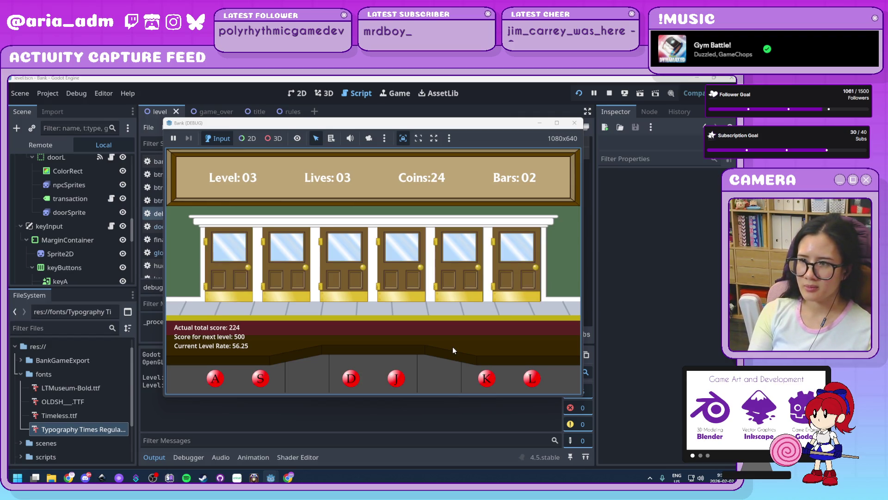
# Serve the level 3 ghosts arriving at doors 2, 3, 5, 4, 6 and 1.
pyautogui.press('s')
pyautogui.press('d')
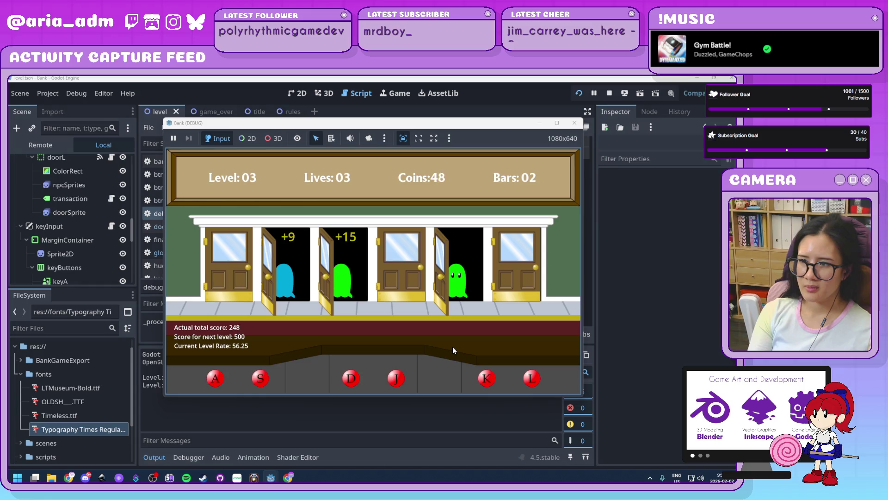
pyautogui.press('k')
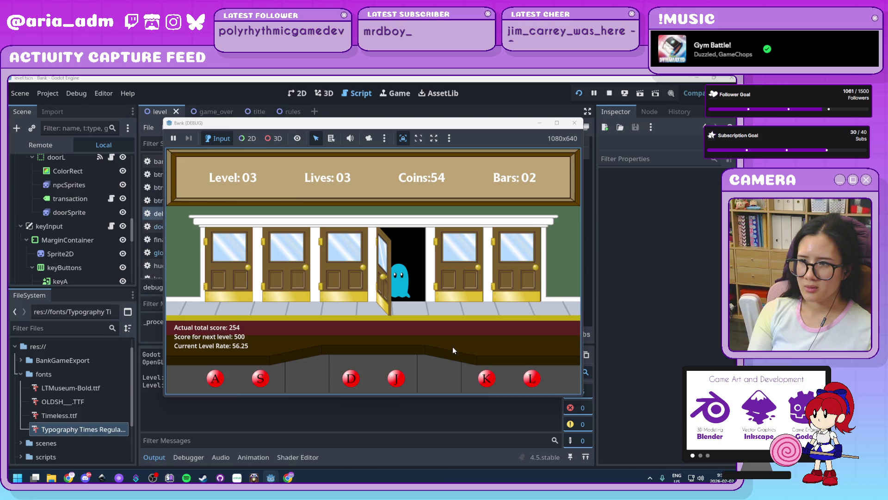
pyautogui.press('k')
pyautogui.press('j')
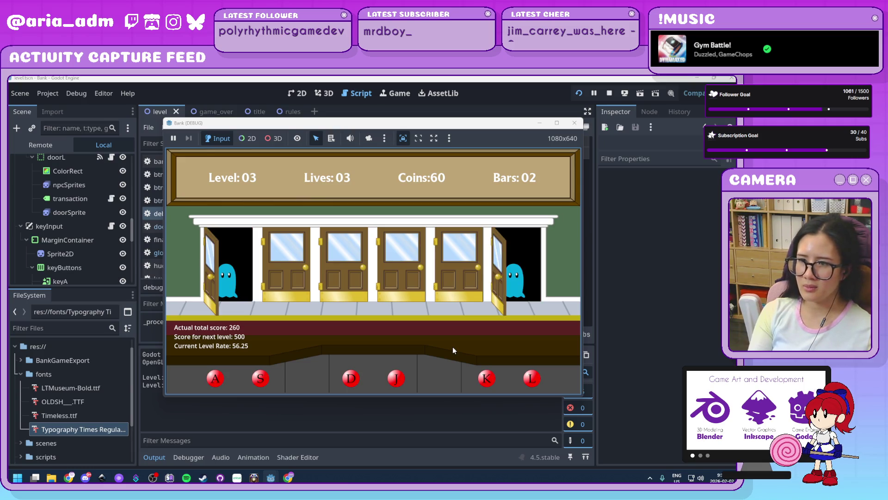
pyautogui.press('l')
pyautogui.press('a')
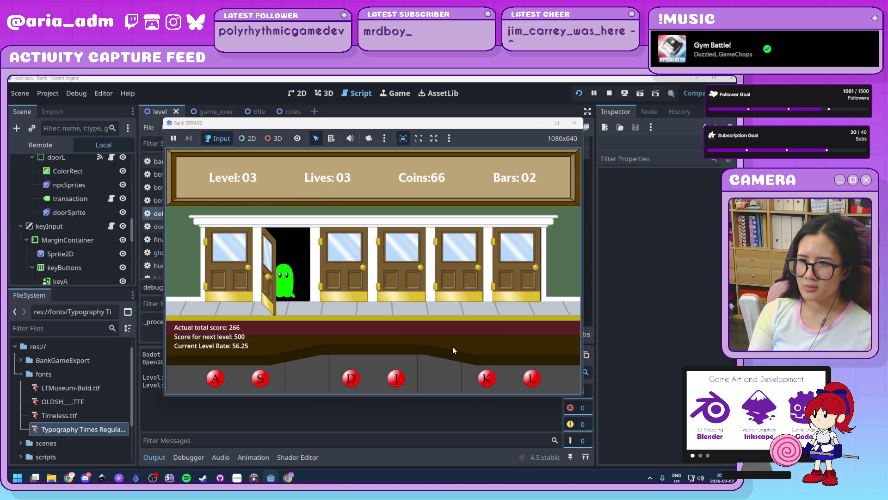
pyautogui.press('s')
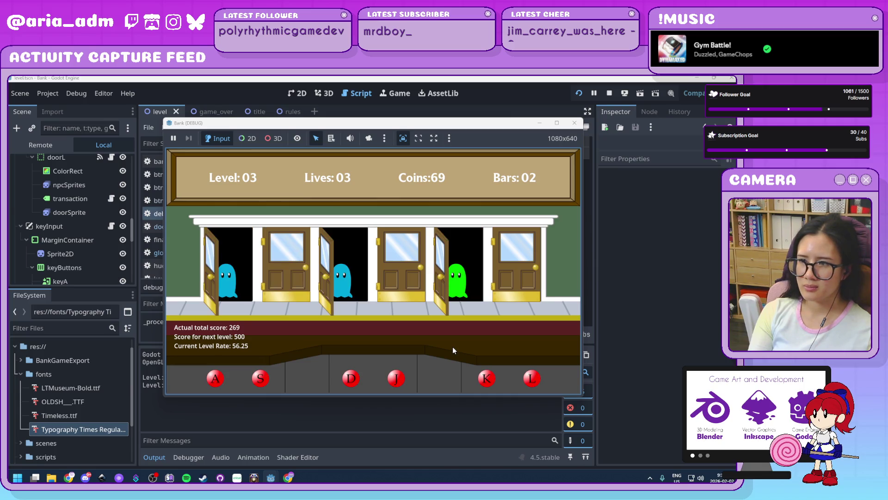
pyautogui.press('k')
pyautogui.press('d')
pyautogui.press('a')
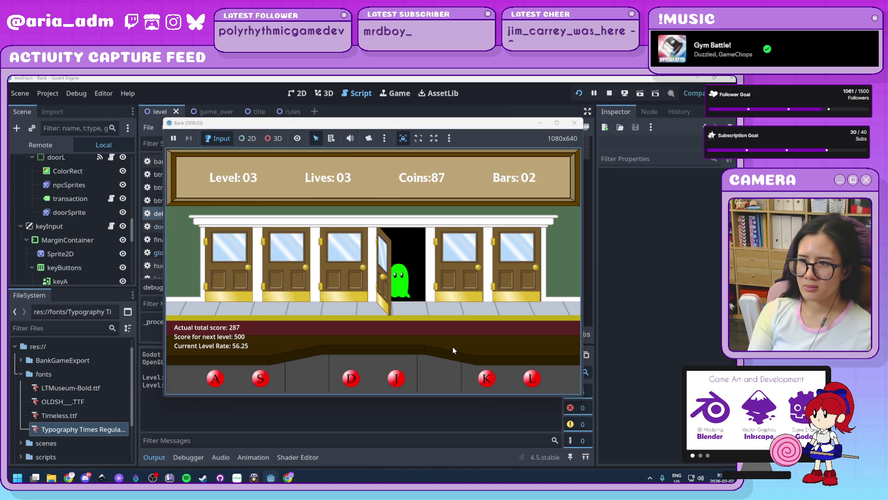
pyautogui.press('j')
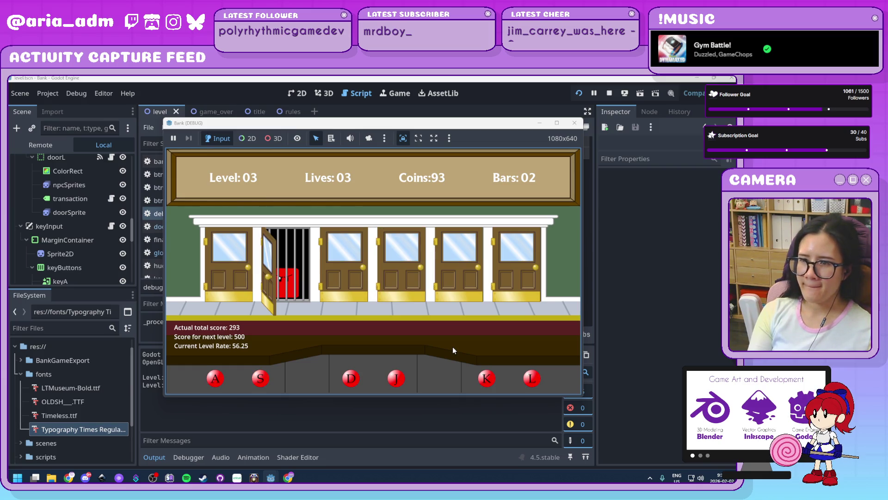
pyautogui.press('l')
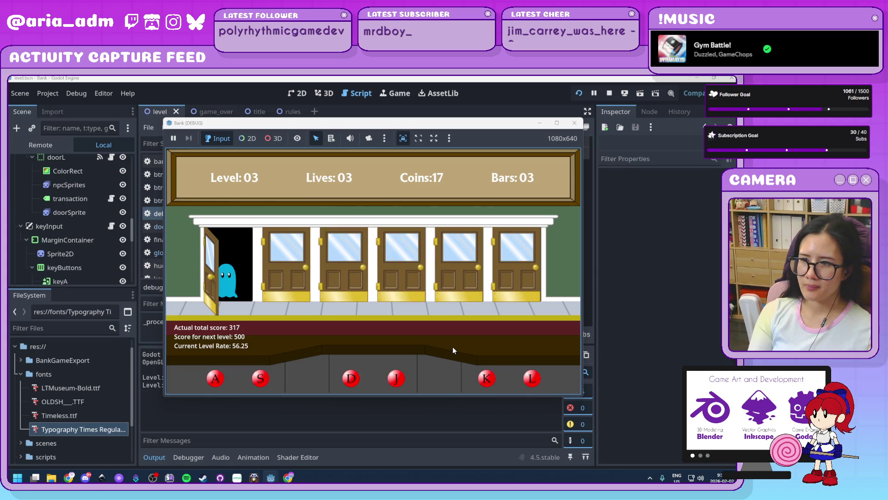
# Continue serving ghosts across doors 1, 2, 3, 5 and 6 as they queue up.
pyautogui.press('a')
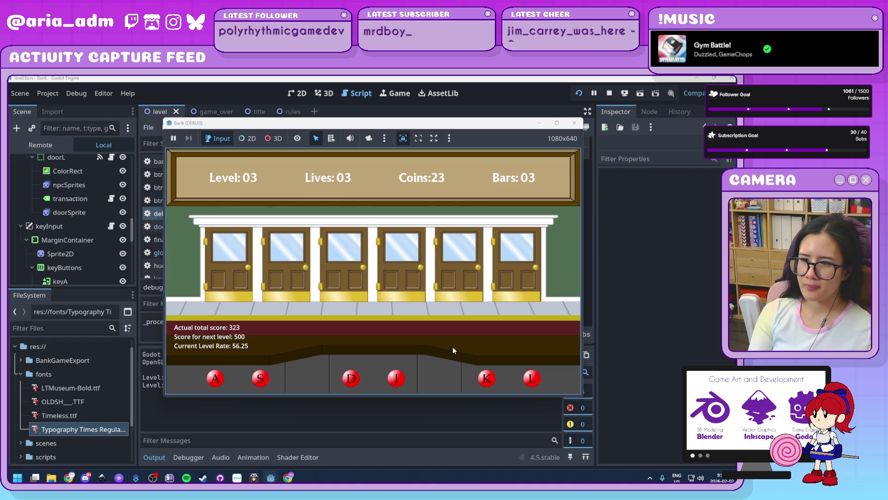
pyautogui.press('l')
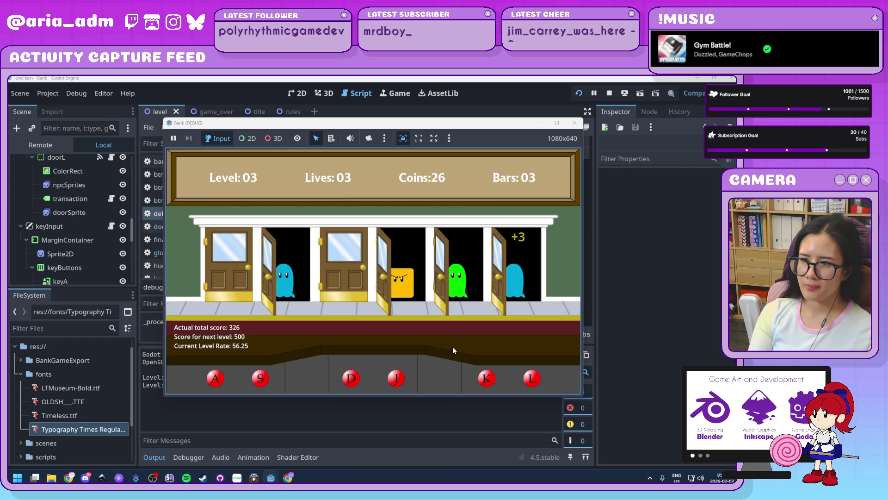
pyautogui.press('s')
pyautogui.press('k')
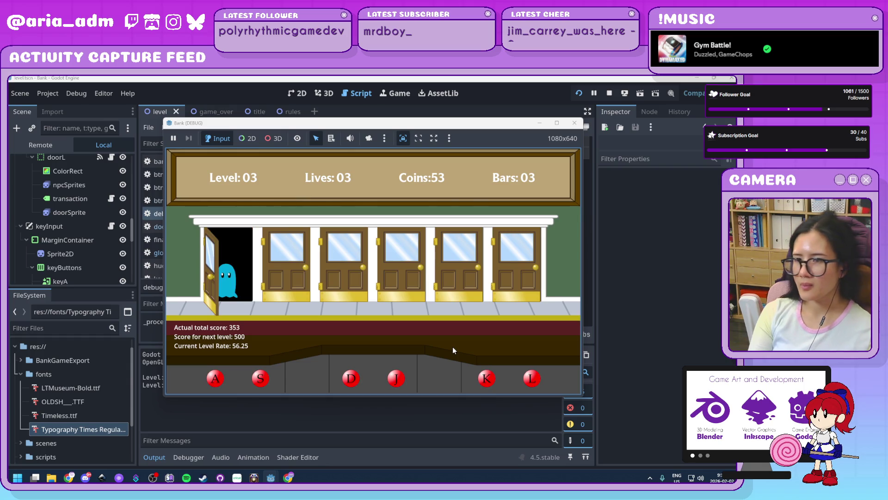
pyautogui.press('a')
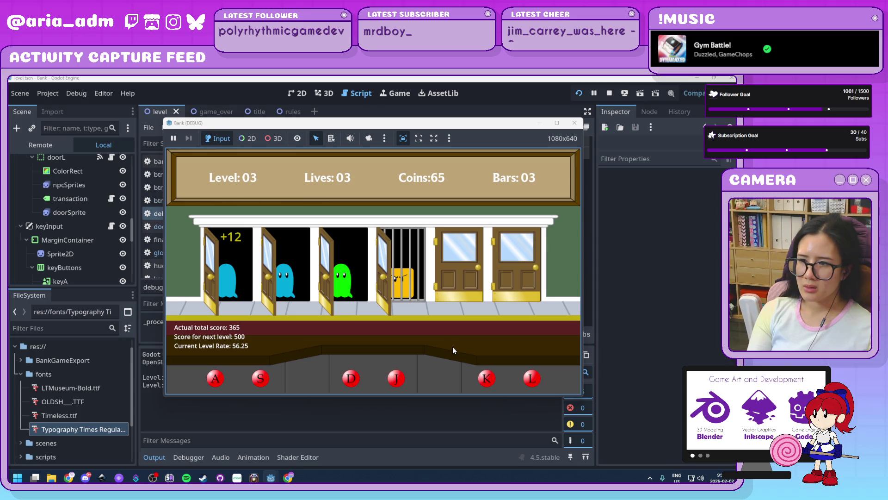
pyautogui.press('s')
pyautogui.press('d')
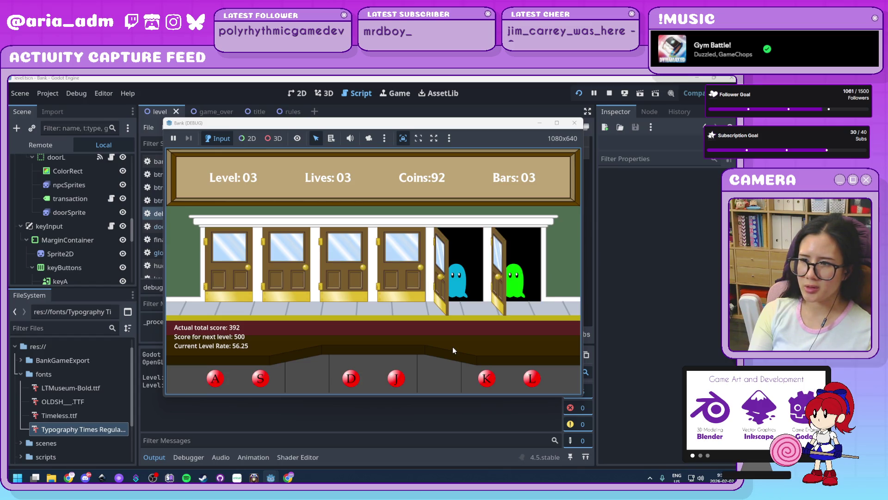
pyautogui.press('k')
pyautogui.press('l')
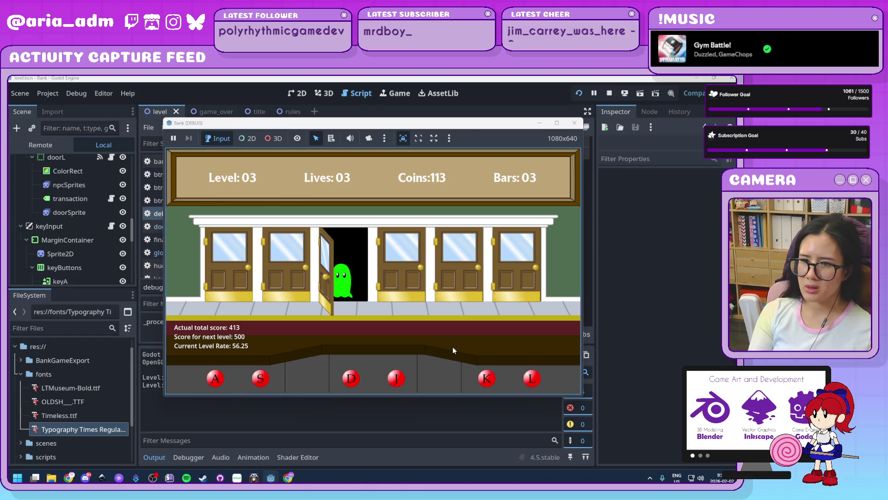
pyautogui.press('d')
pyautogui.press('s')
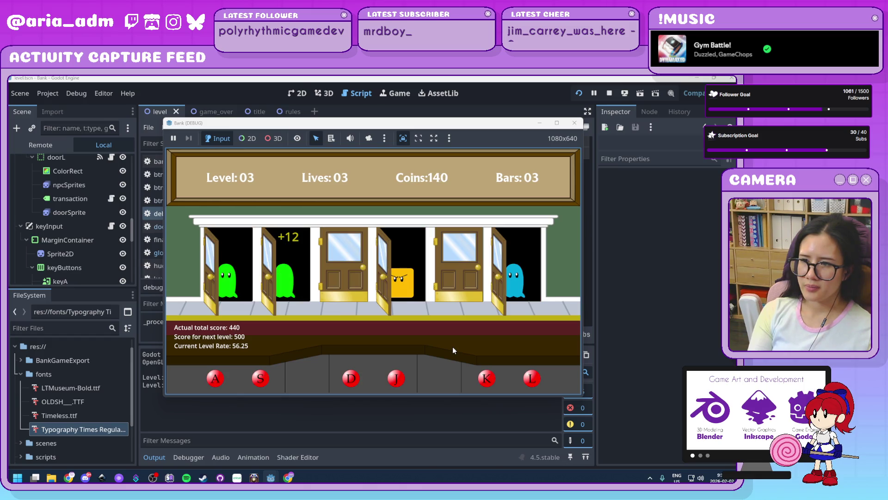
pyautogui.press('a')
# Bar the robber at door 2 and serve the last ghosts until Level 04, score 510 toward 1500.
pyautogui.press('l')
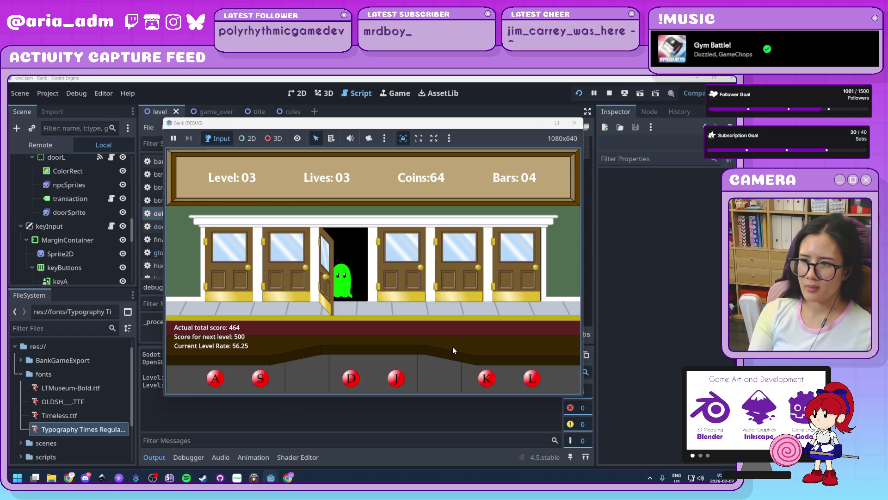
pyautogui.press('d')
pyautogui.press('a')
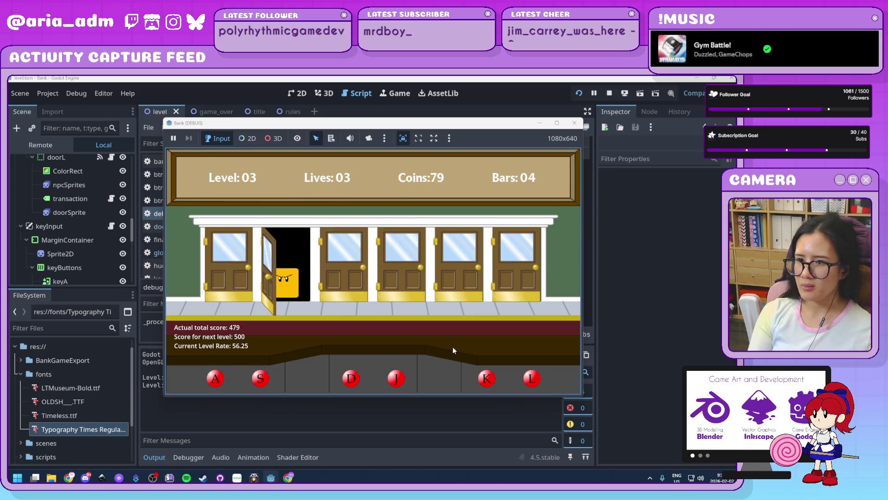
pyautogui.press('s')
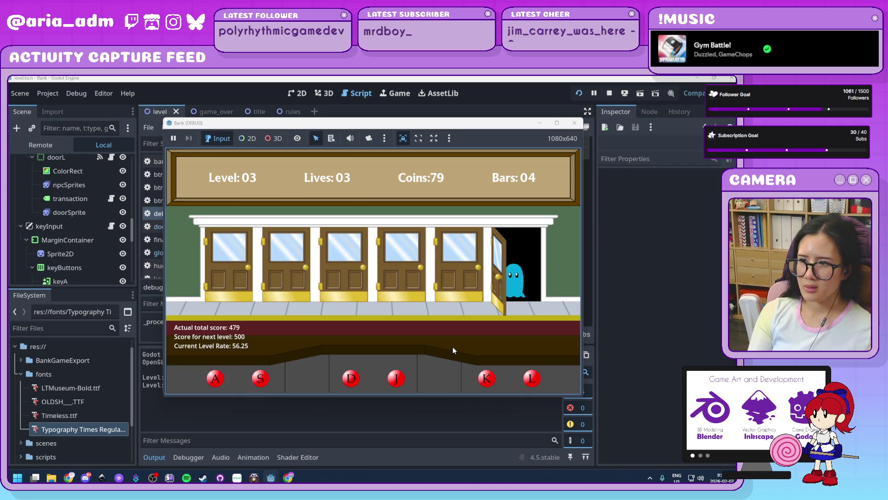
pyautogui.press('l')
pyautogui.press('a')
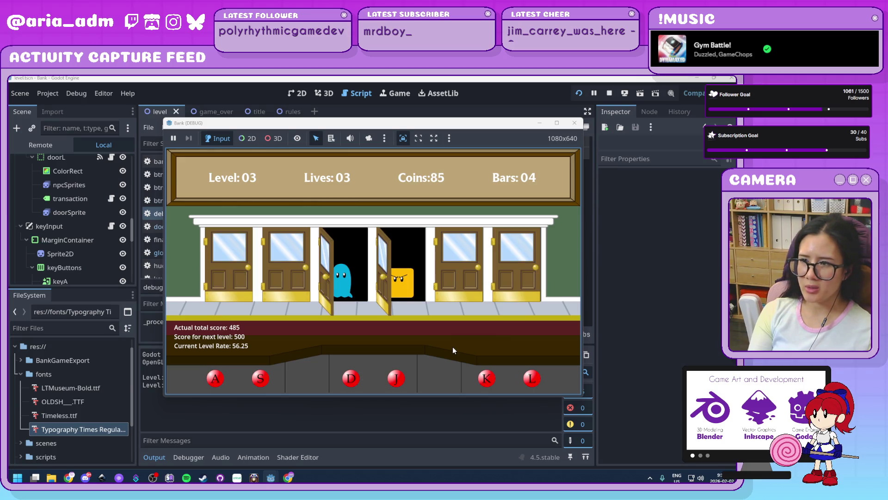
pyautogui.press('d')
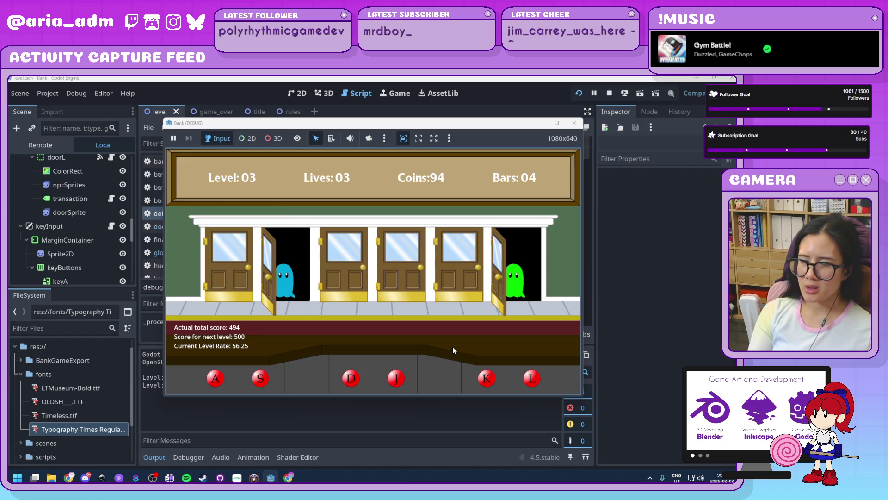
# Serve the ghosts and customers appearing at all six doors with the A, S, D, J, K, L keys.
pyautogui.press('s')
pyautogui.press('l')
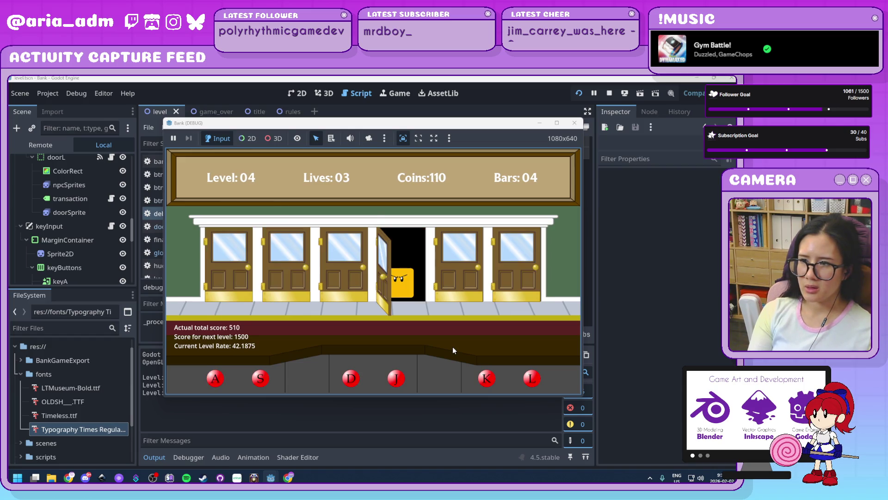
pyautogui.press('j')
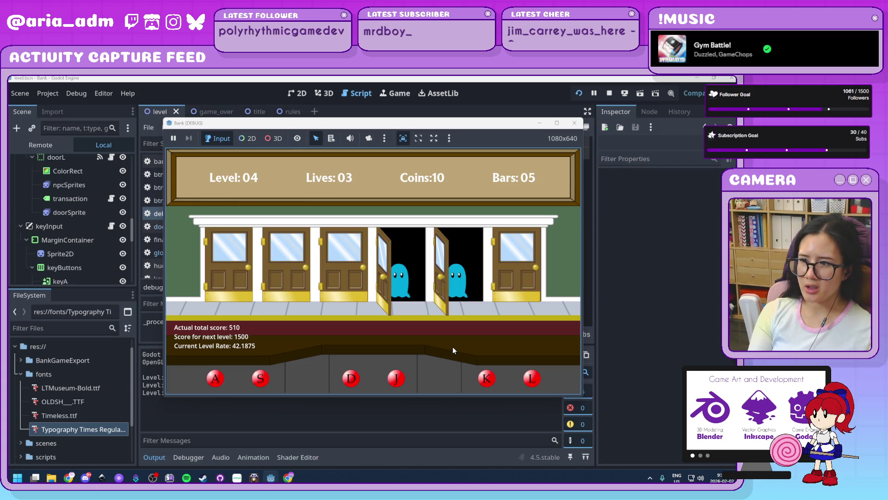
pyautogui.press('j')
pyautogui.press('k')
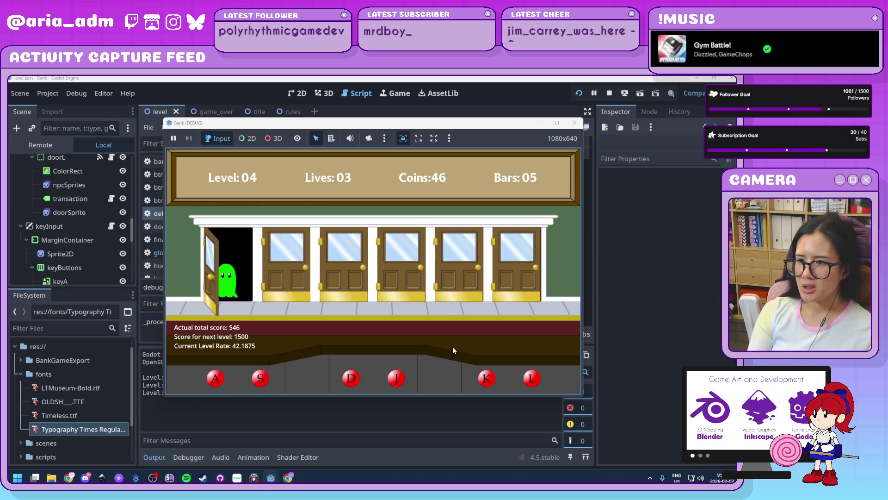
pyautogui.press('a')
pyautogui.press('d')
pyautogui.press('k')
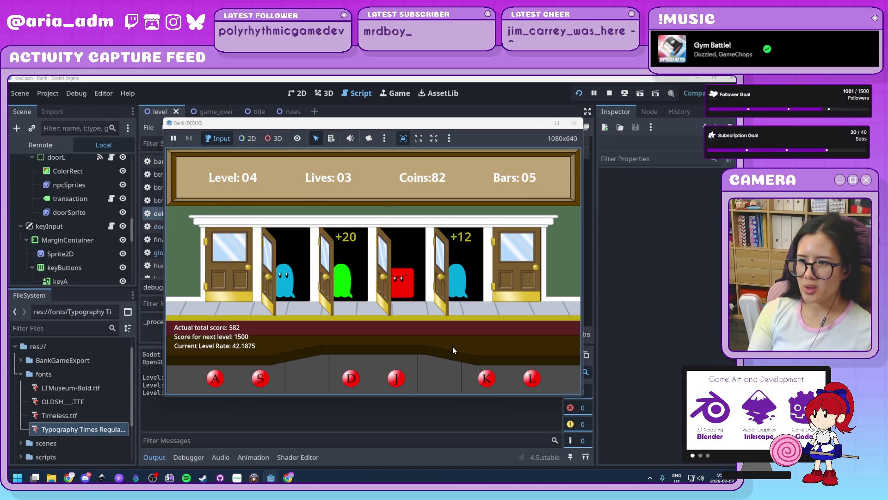
pyautogui.press('s')
pyautogui.press('l')
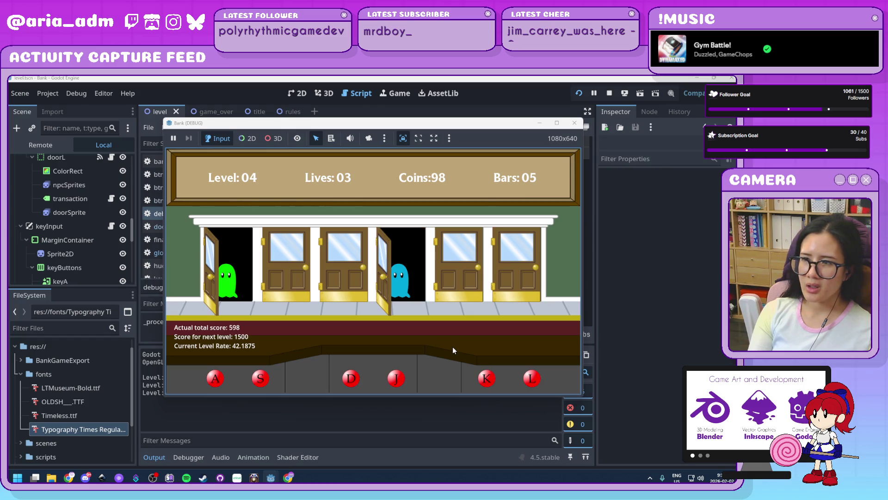
pyautogui.press('a')
pyautogui.press('j')
pyautogui.press('l')
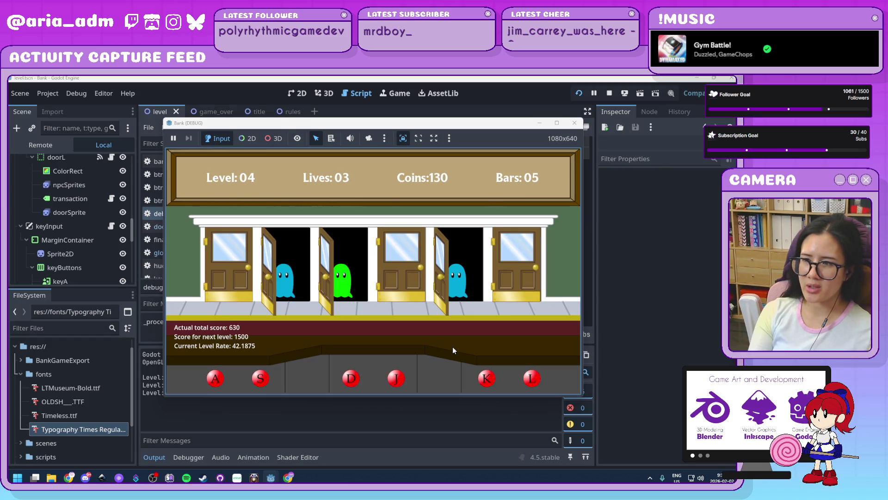
pyautogui.press('s')
pyautogui.press('d')
pyautogui.press('k')
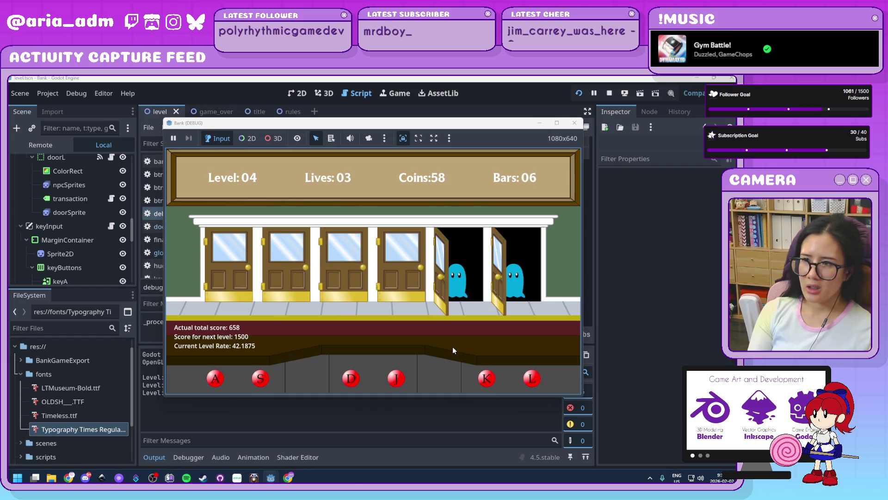
pyautogui.press('k')
pyautogui.press('l')
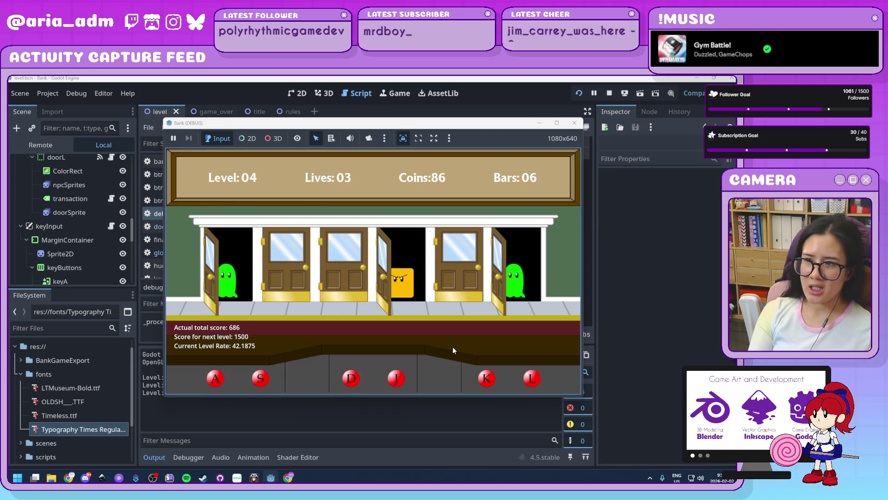
pyautogui.press('l')
pyautogui.press('j')
pyautogui.press('a')
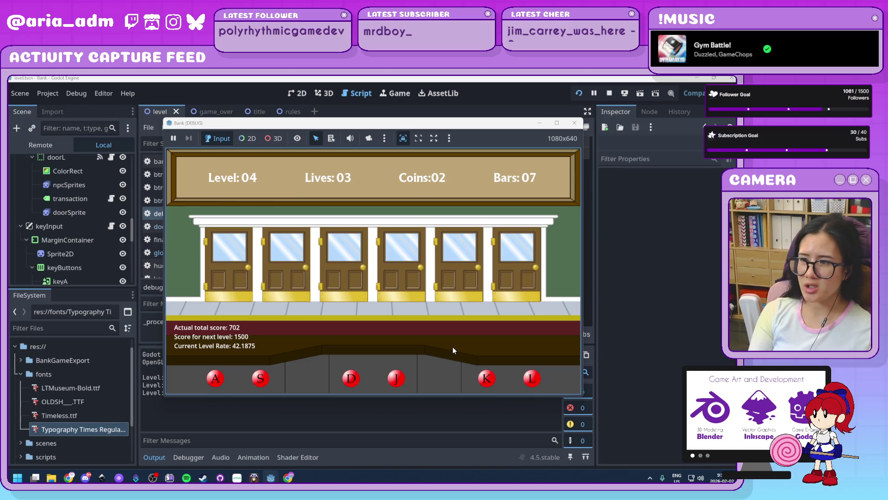
pyautogui.press('d')
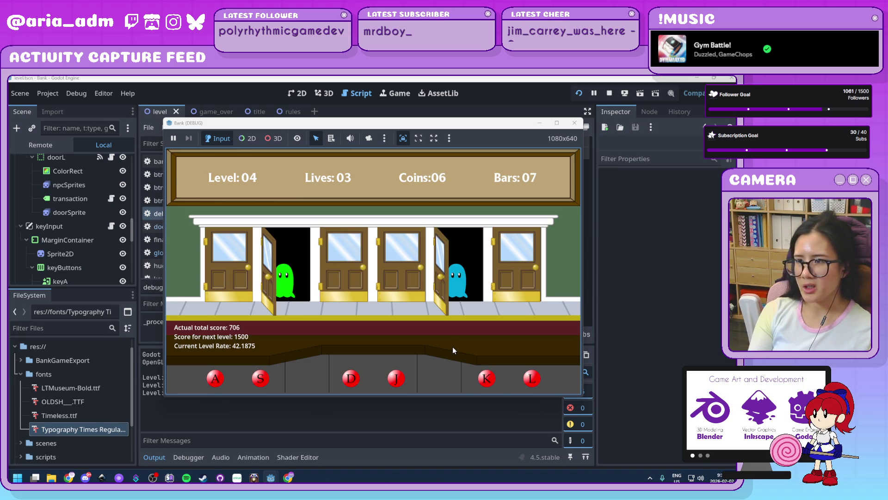
pyautogui.press('s')
pyautogui.press('k')
pyautogui.press('j')
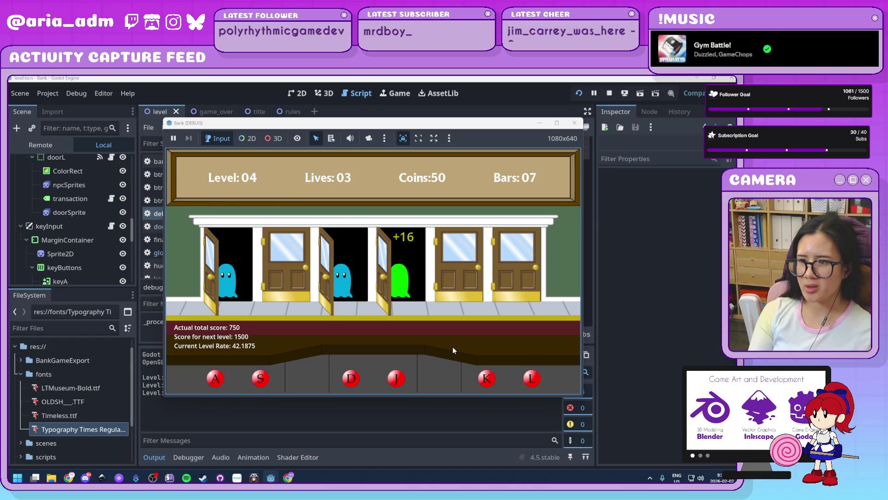
pyautogui.press('a')
pyautogui.press('d')
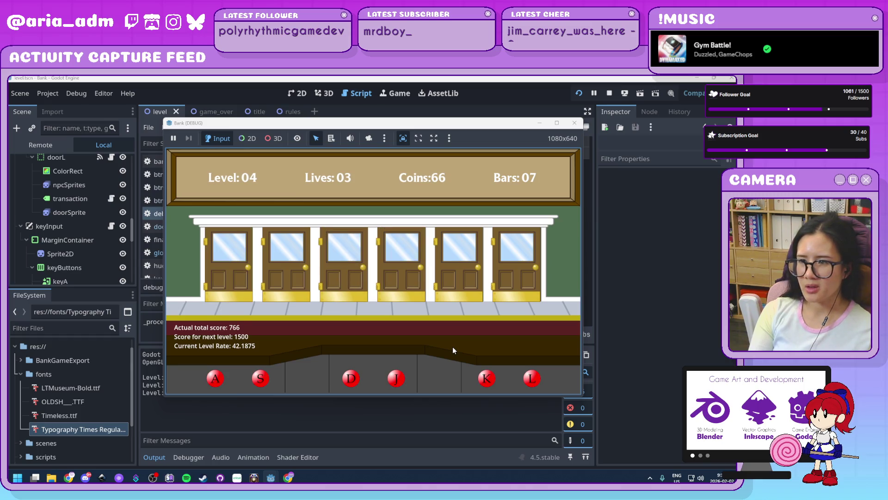
pyautogui.press('s')
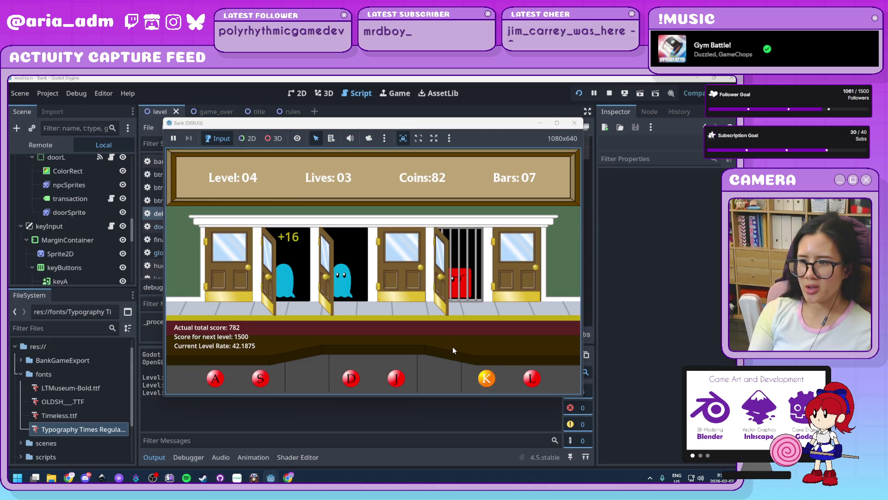
pyautogui.press('d')
pyautogui.press('l')
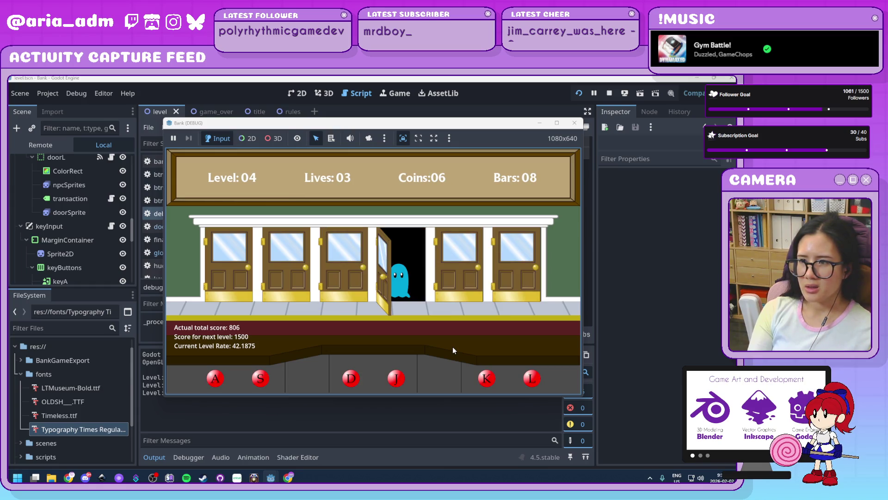
pyautogui.press('j')
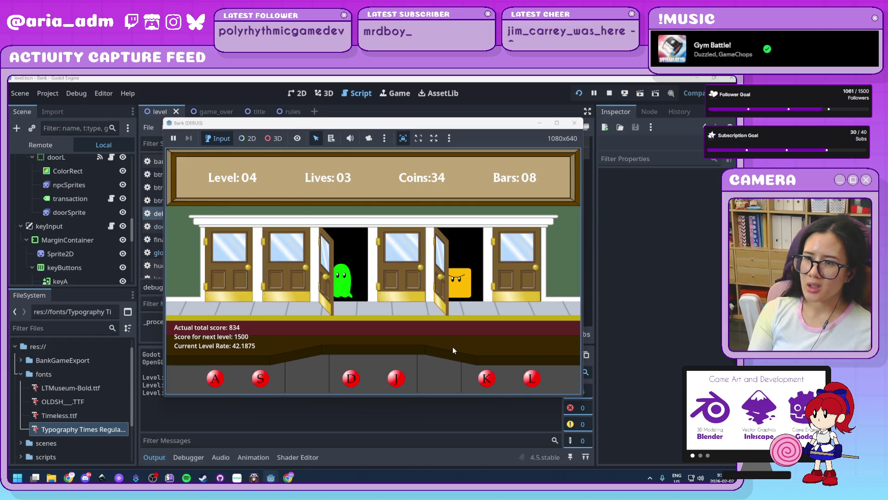
pyautogui.press('d')
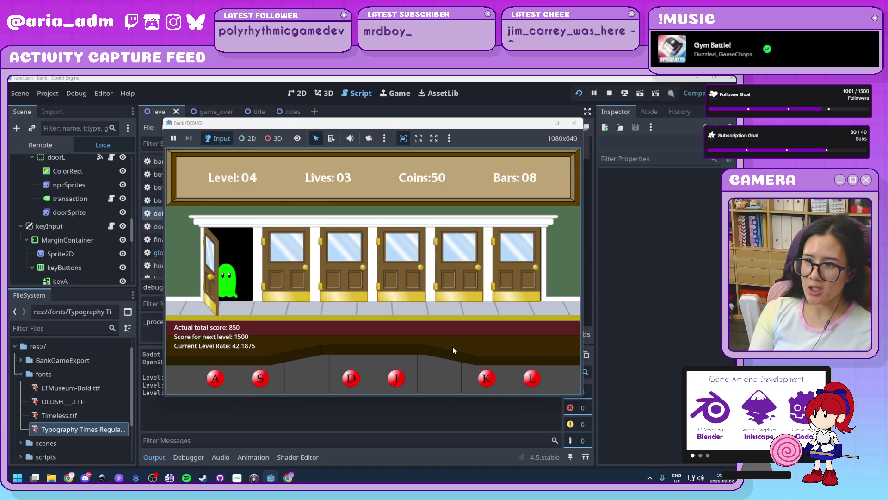
pyautogui.press('a')
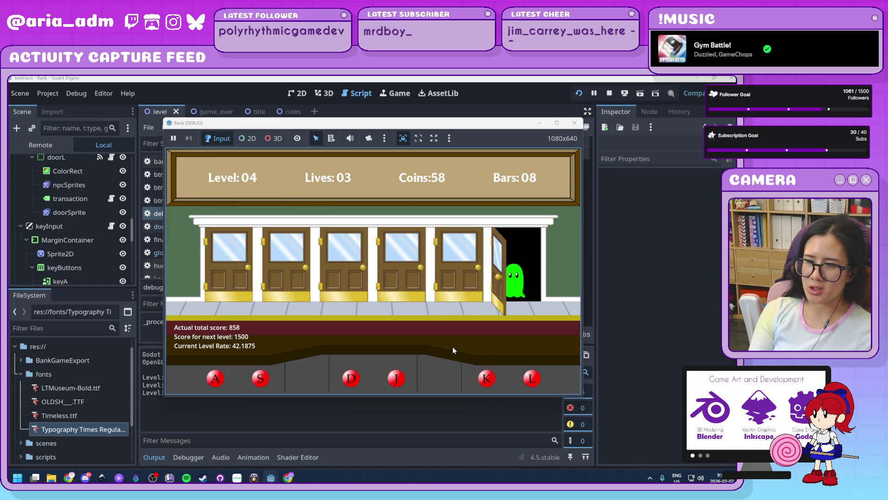
pyautogui.press('l')
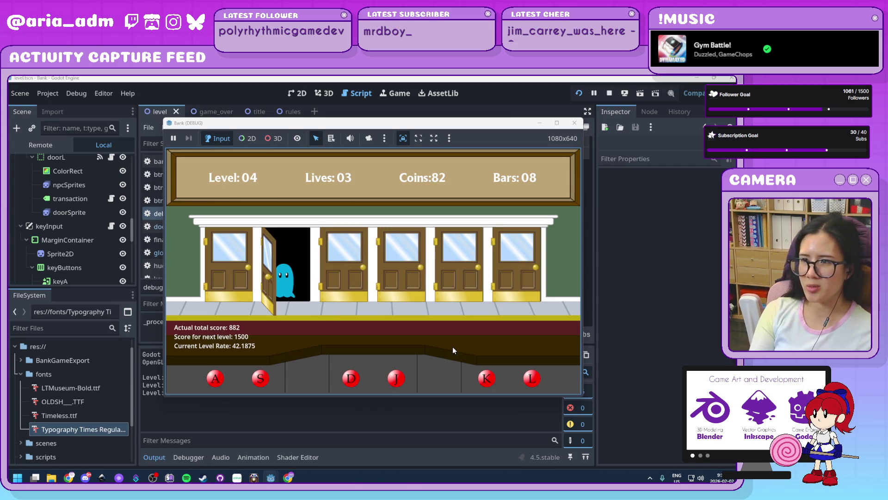
# Keep serving door customers, then lock out the characters at doors 6, 2, 5 and 4.
pyautogui.press('d')
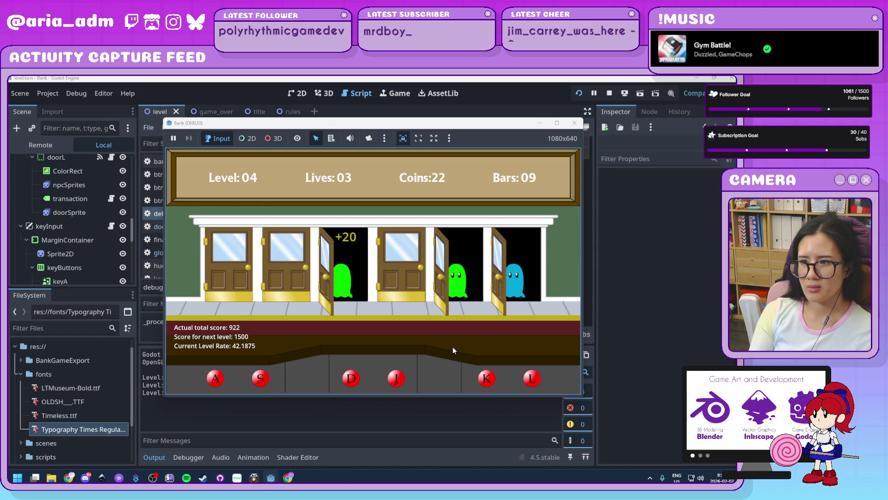
pyautogui.press('k')
pyautogui.press('l')
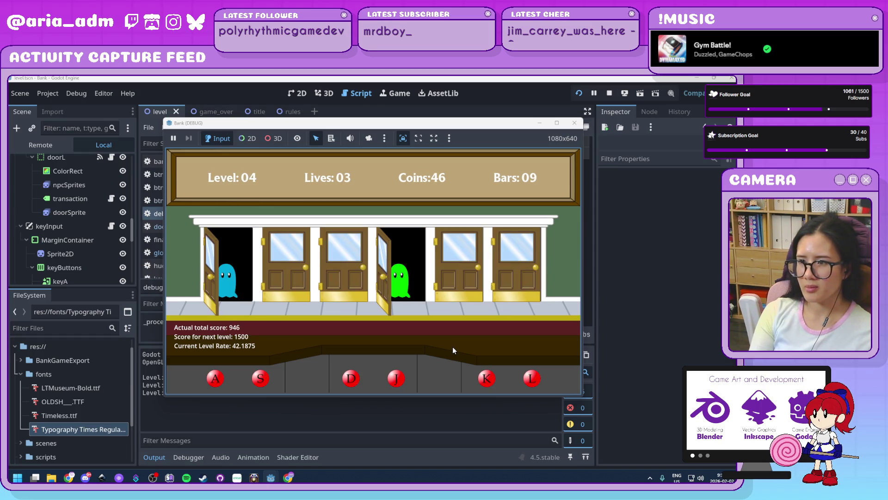
pyautogui.press('a')
pyautogui.press('j')
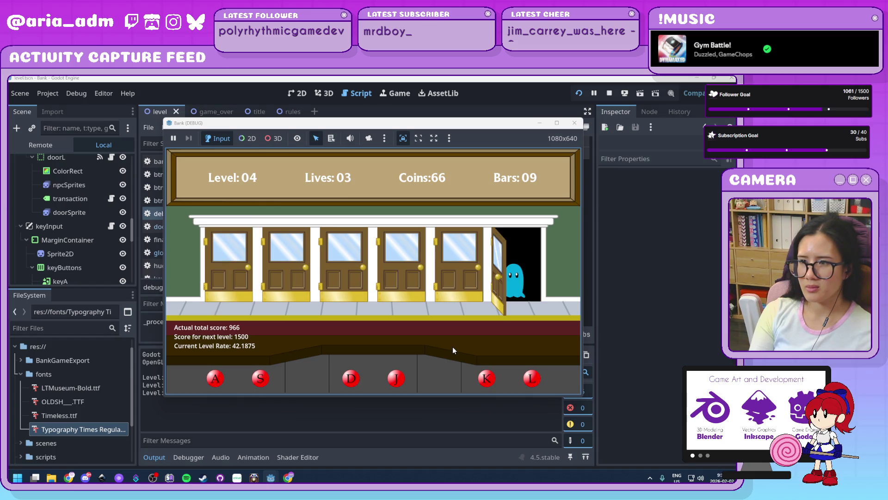
pyautogui.press('d')
pyautogui.press('l')
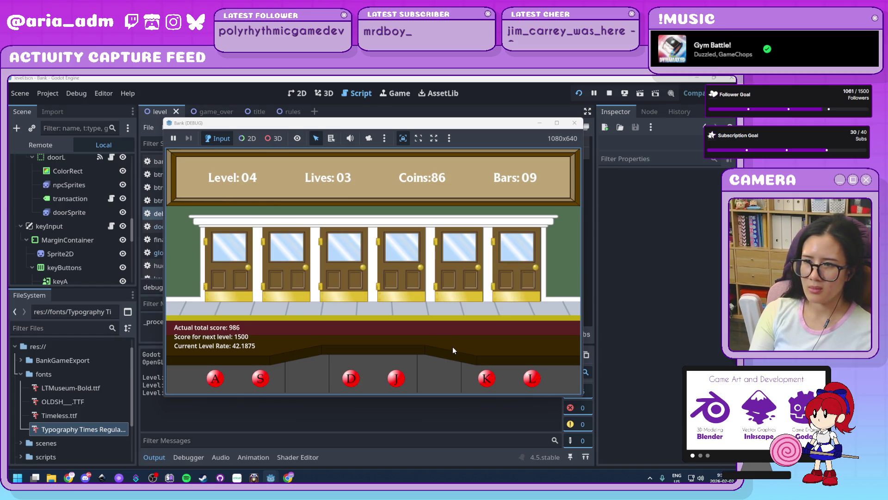
pyautogui.press('k')
pyautogui.press('j')
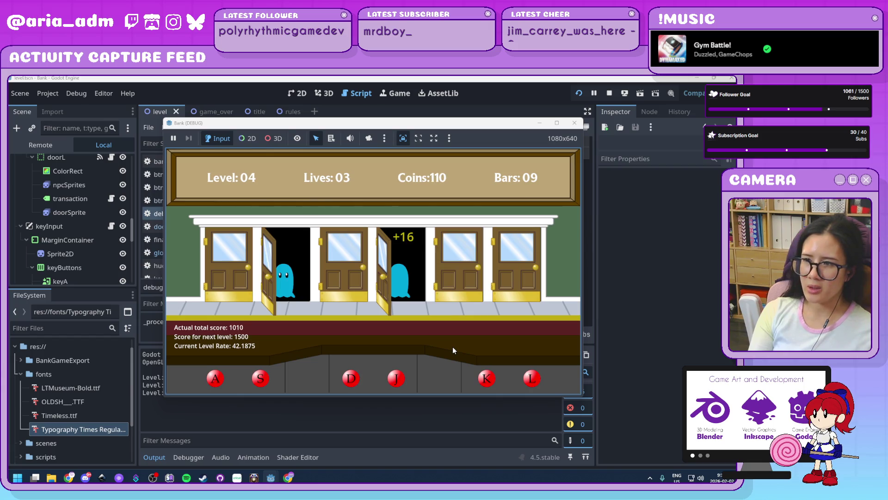
pyautogui.press('s')
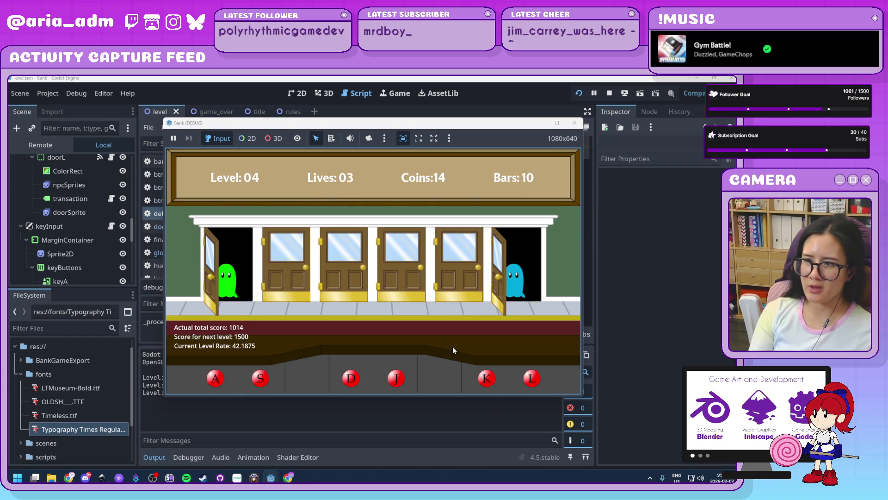
pyautogui.press('l')
pyautogui.press('a')
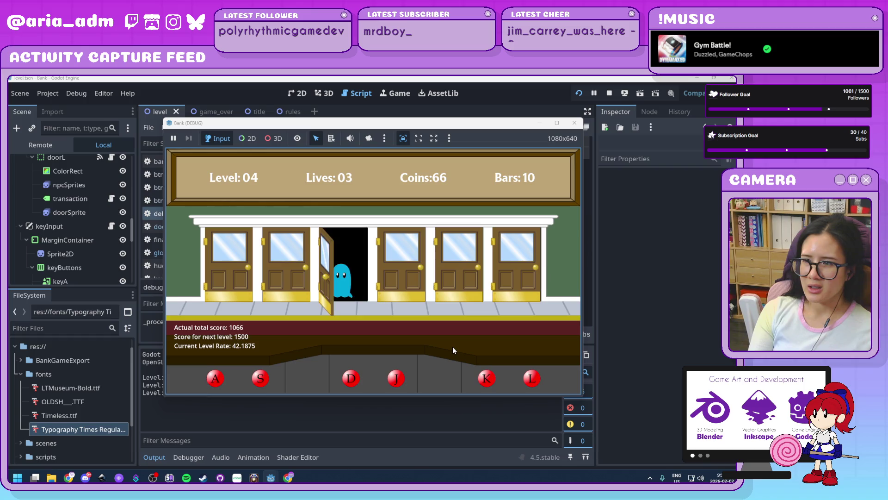
pyautogui.press('d')
pyautogui.press('l')
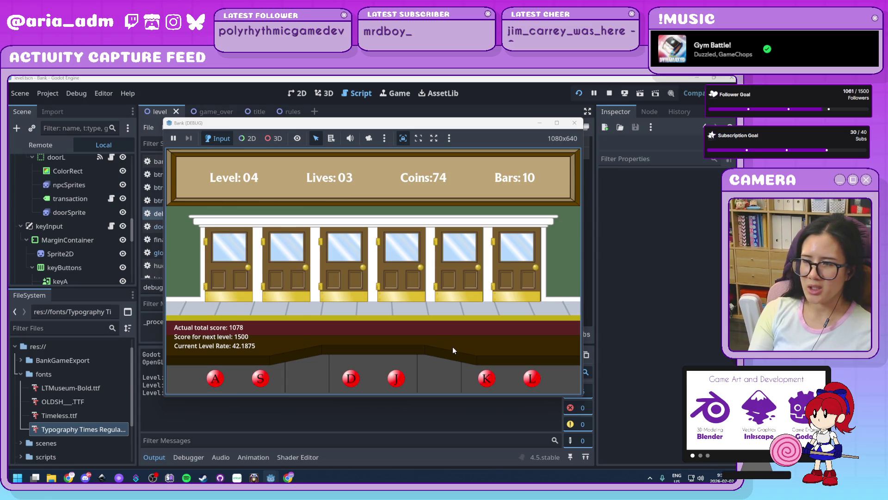
pyautogui.press('s')
pyautogui.press('k')
pyautogui.press('j')
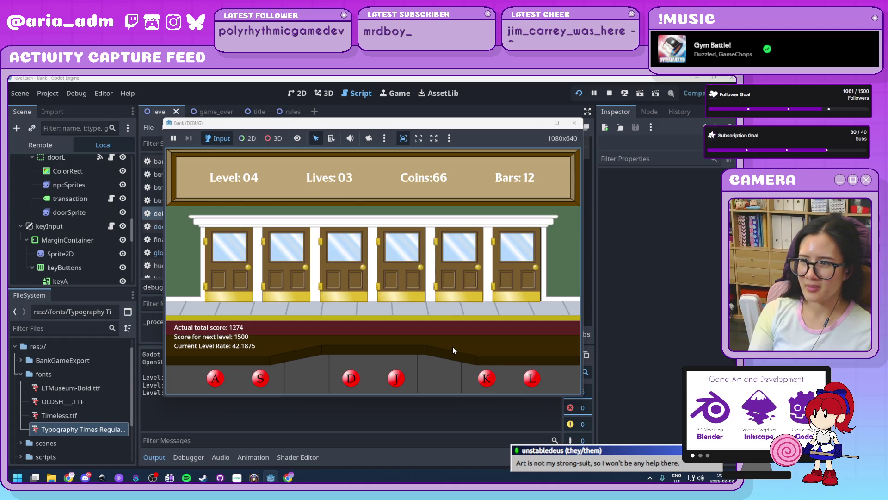
# Serve the final wave of ghosts until the score reaches 1506 and Level 05 starts.
pyautogui.press('j')
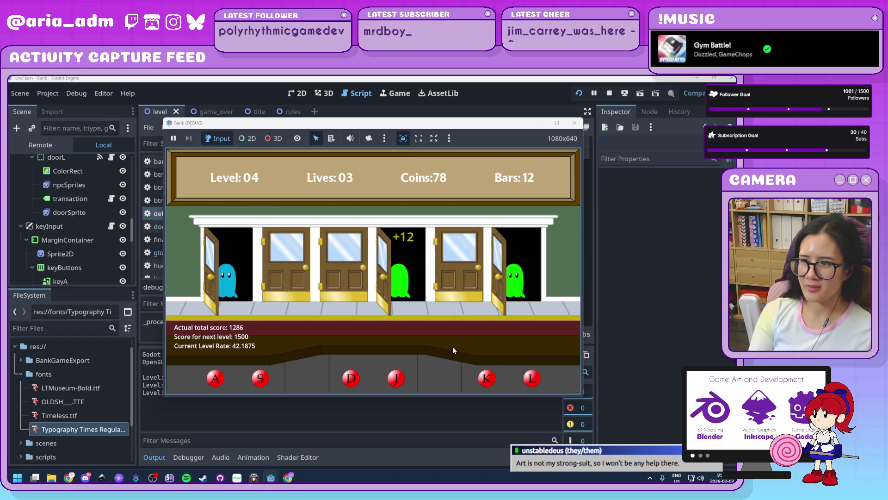
pyautogui.press('a')
pyautogui.press('l')
pyautogui.press('s')
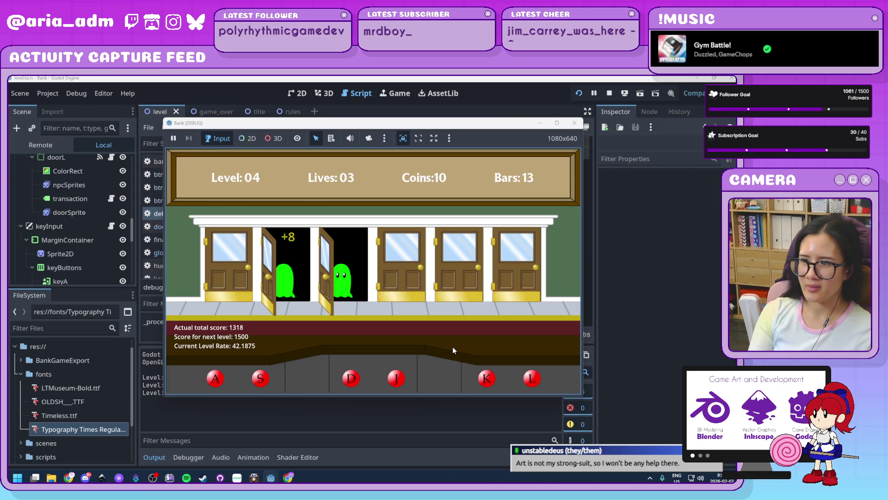
pyautogui.press('d')
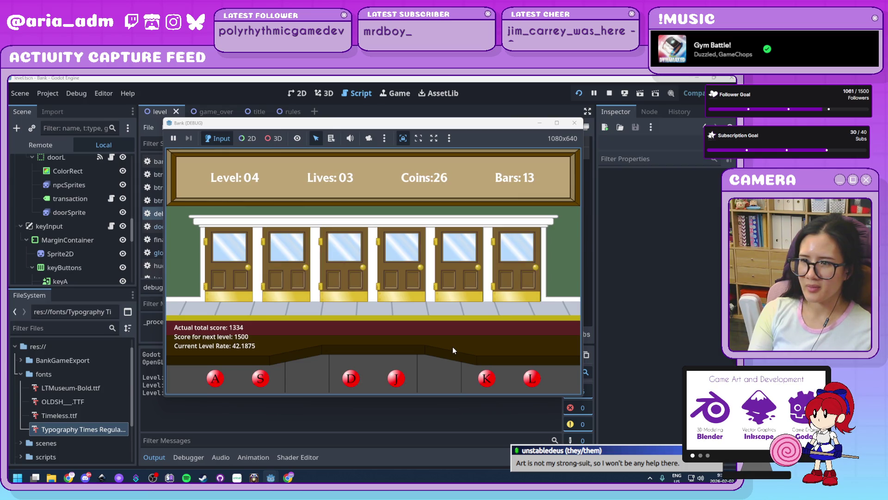
pyautogui.press('k')
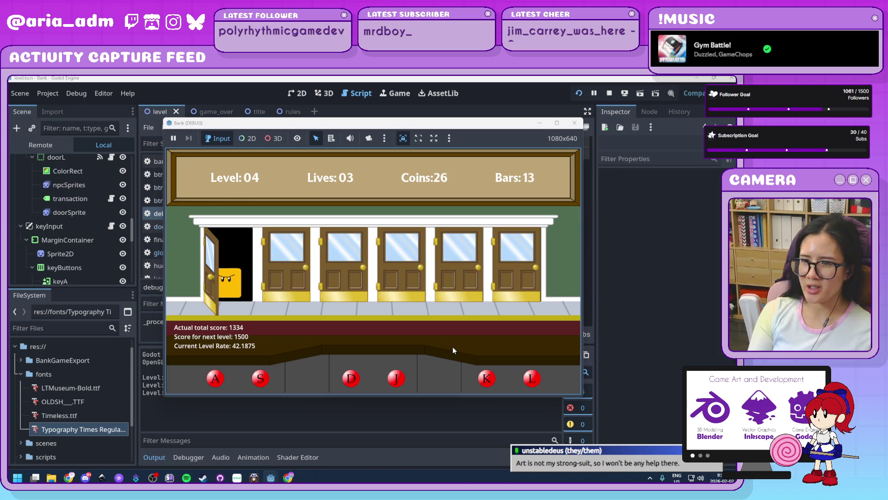
pyautogui.press('l')
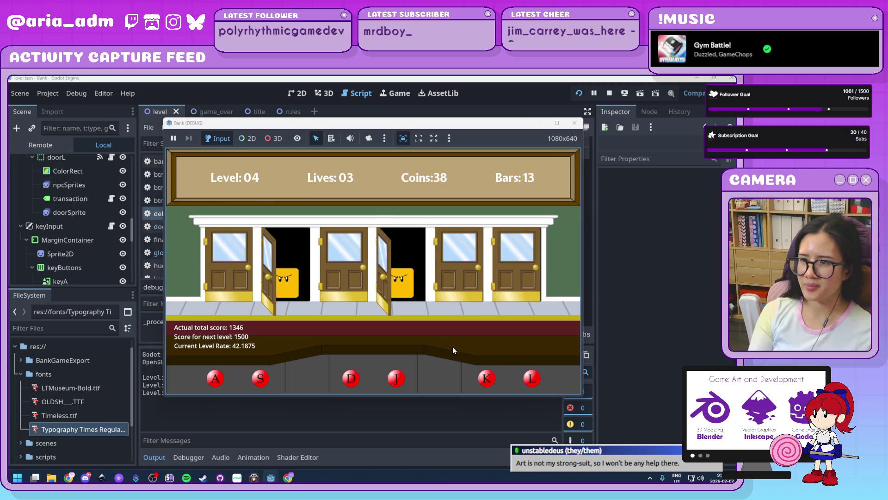
pyautogui.press('d')
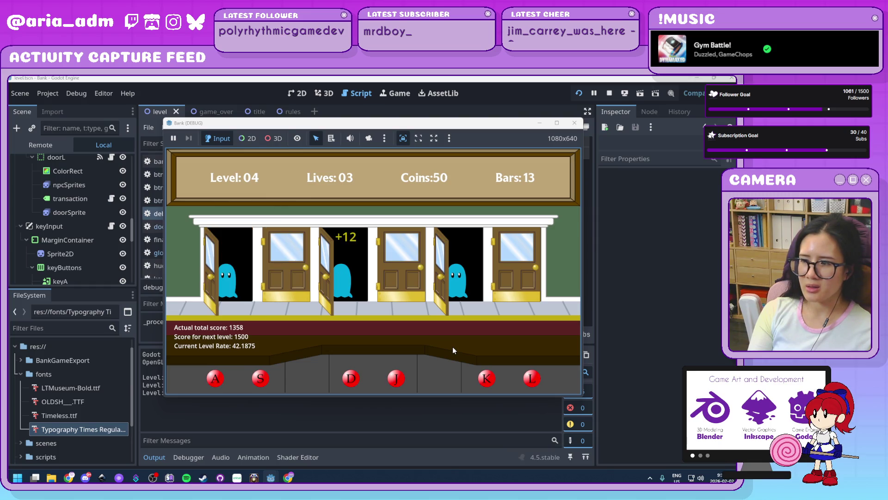
pyautogui.press('k')
pyautogui.press('a')
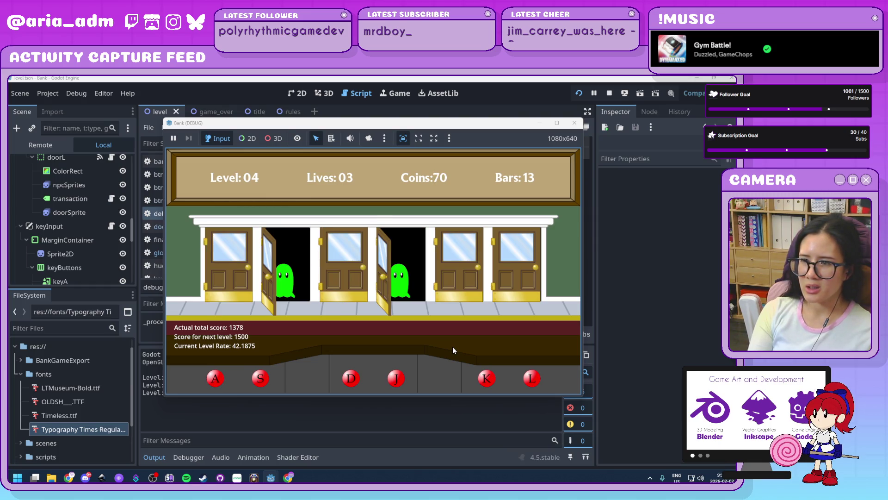
pyautogui.press('s')
pyautogui.press('j')
pyautogui.press('d')
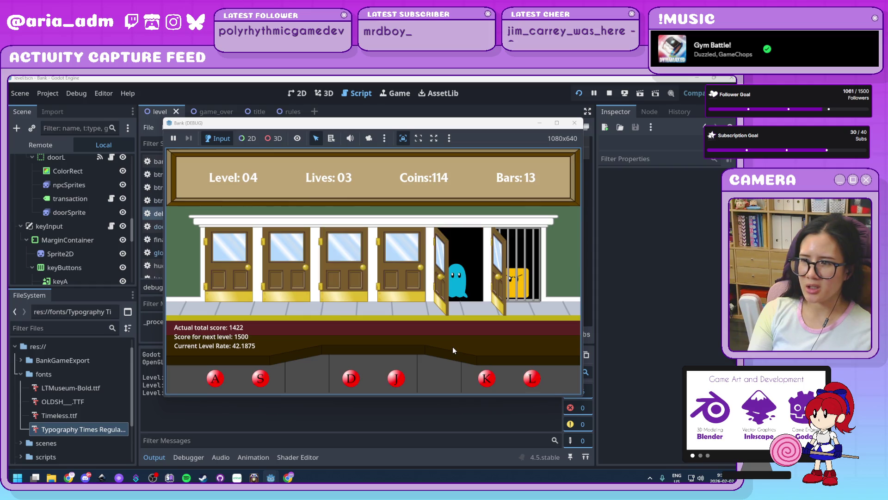
pyautogui.press('k')
pyautogui.press('a')
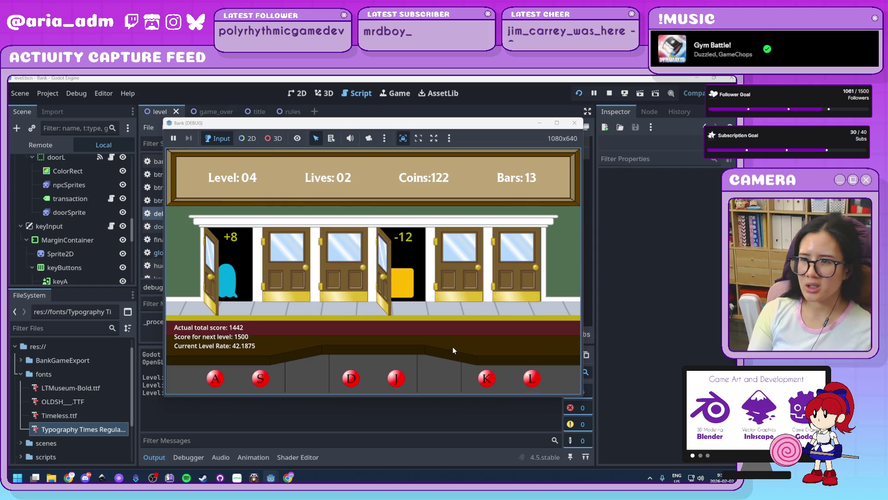
pyautogui.press('d')
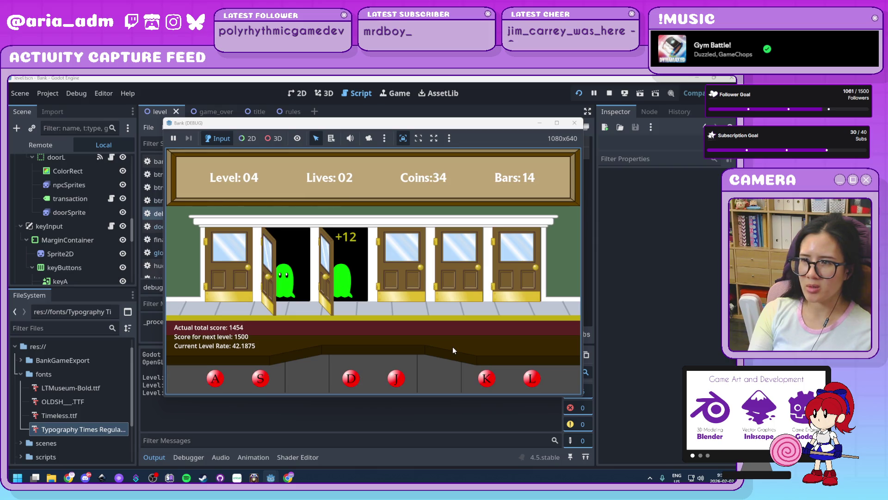
pyautogui.press('s')
pyautogui.press('l')
pyautogui.press('j')
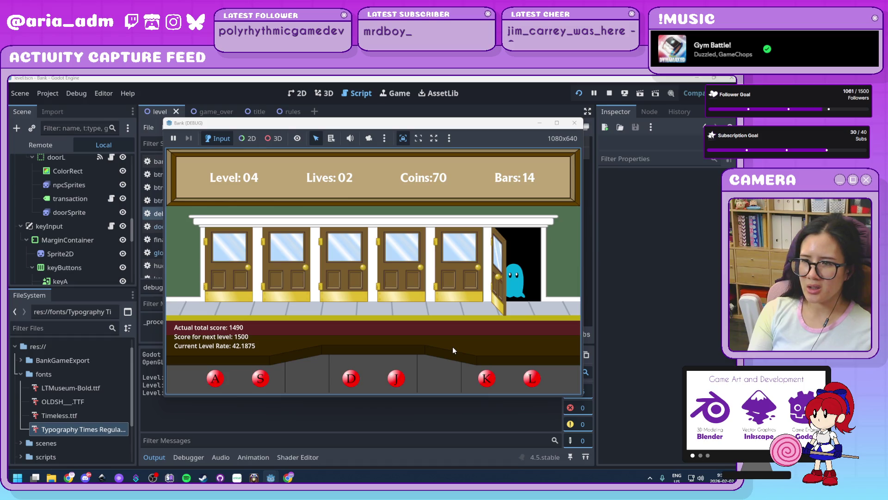
# Serve the opening level 5 ghosts at doors 1–6 and bar the red robber at door 3.
pyautogui.press('l')
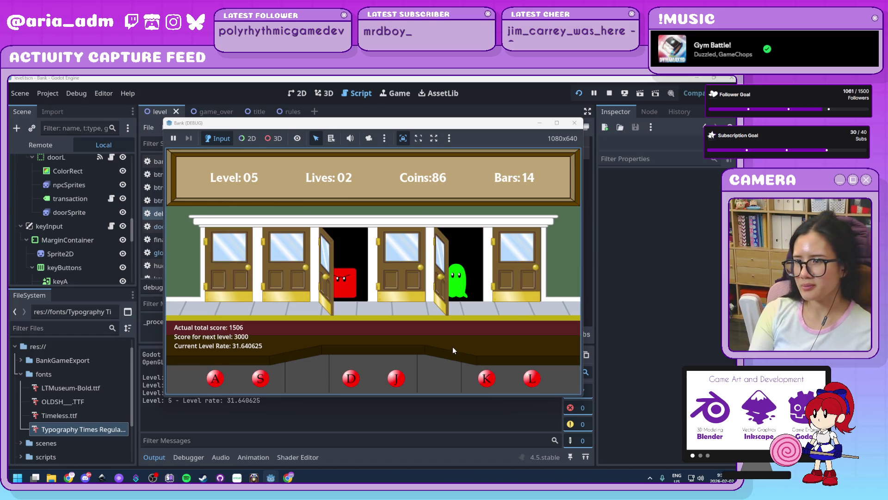
pyautogui.press('d')
pyautogui.press('k')
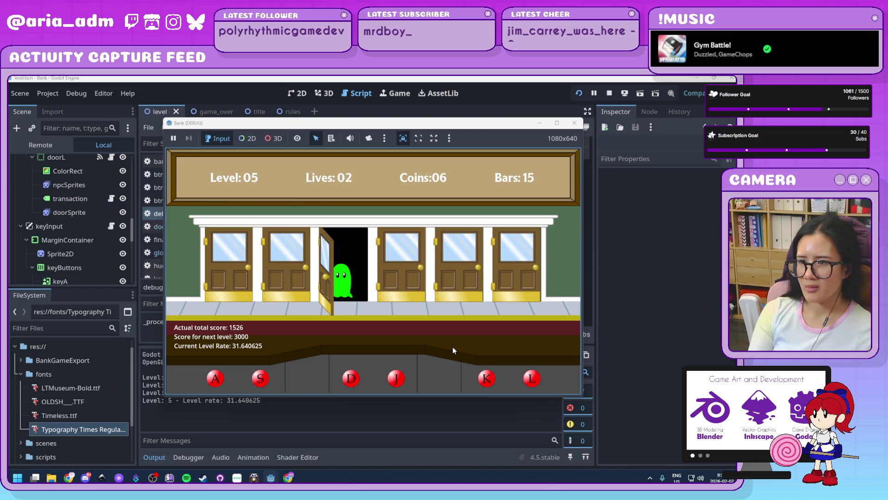
pyautogui.press('d')
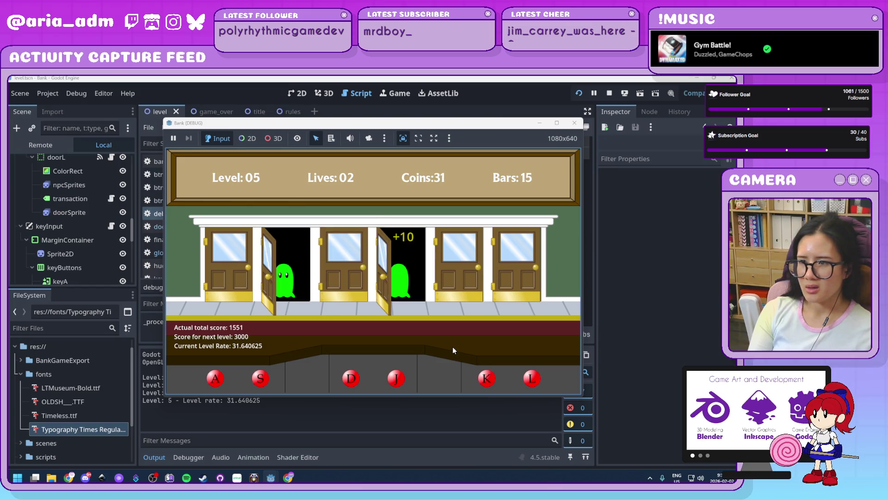
pyautogui.press('s')
pyautogui.press('a')
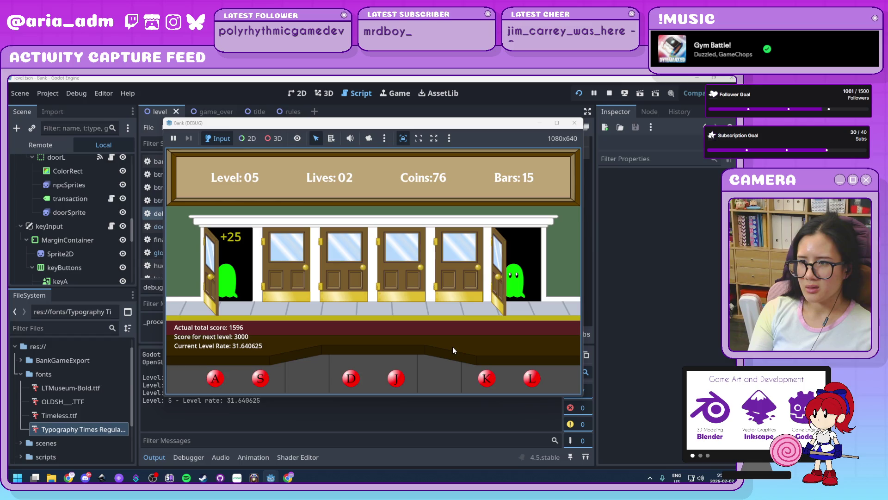
pyautogui.press('l')
pyautogui.press('j')
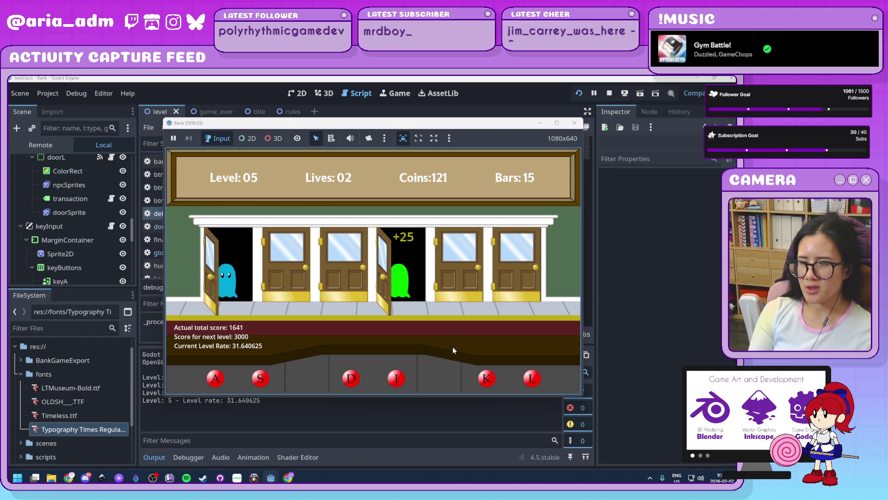
pyautogui.press('k')
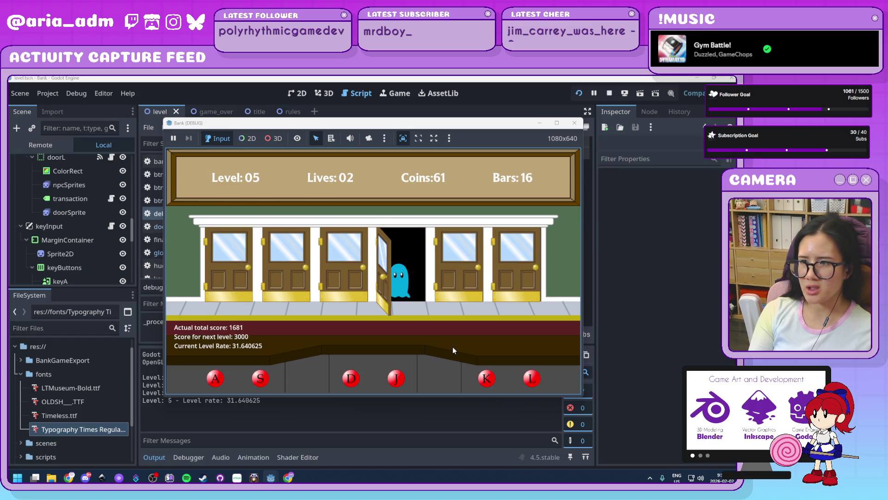
pyautogui.press('j')
pyautogui.press('a')
pyautogui.press('d')
pyautogui.press('l')
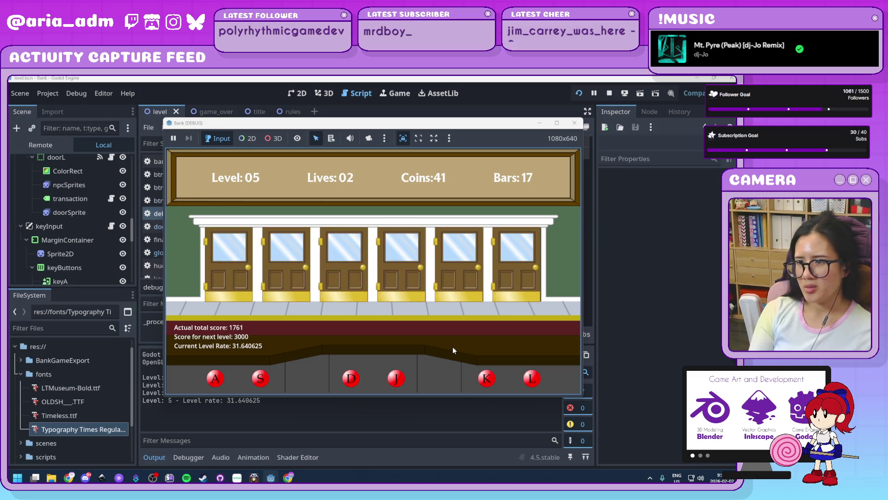
pyautogui.press('j')
pyautogui.press('d')
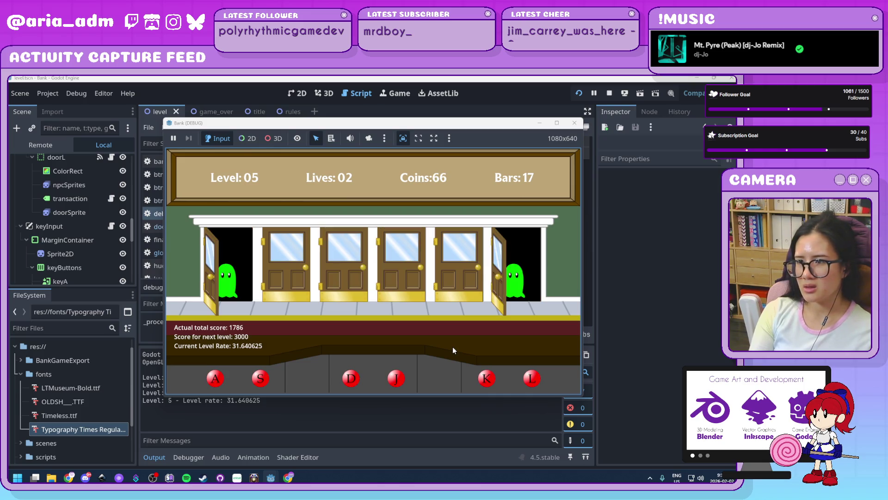
pyautogui.press('a')
pyautogui.press('l')
pyautogui.press('s')
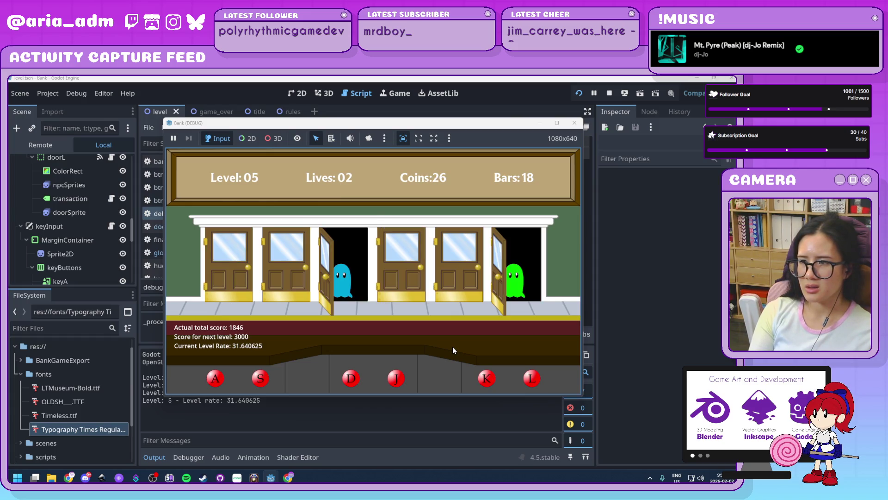
# Keep serving ghosts at doors 1, 3, 4, 5 and 6, barring red robbers at doors 4 and 3.
pyautogui.press('l')
pyautogui.press('d')
pyautogui.press('k')
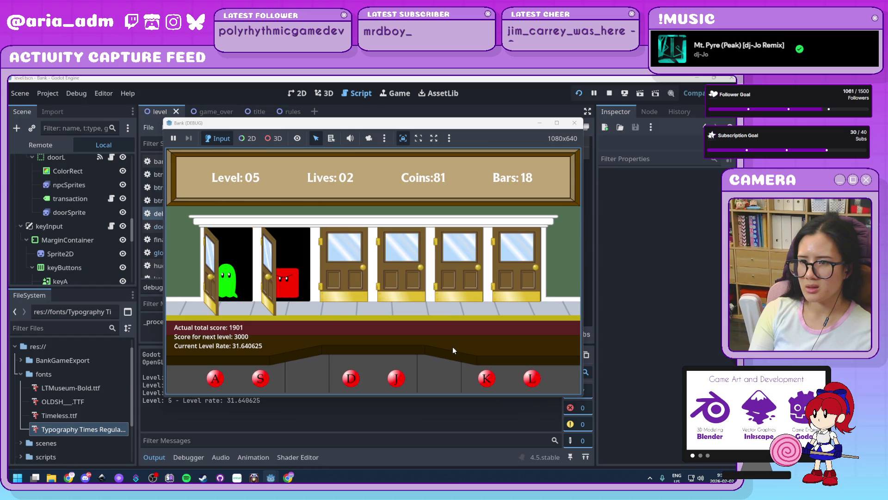
pyautogui.press('a')
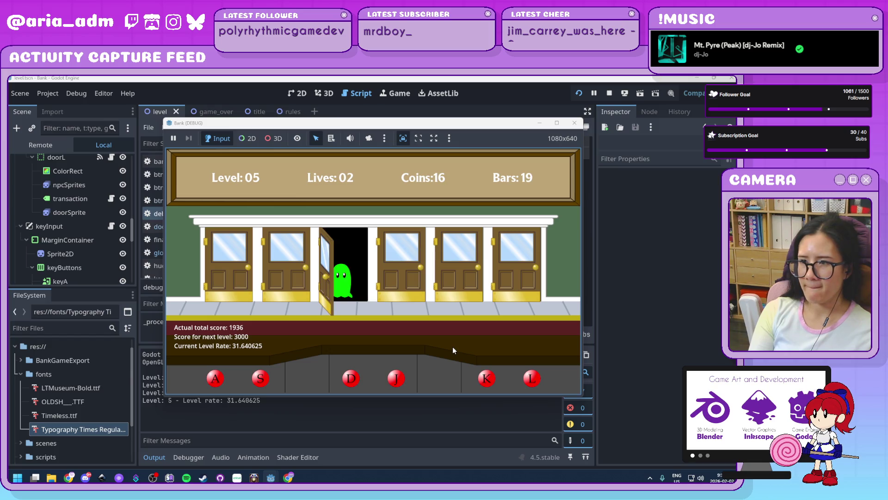
pyautogui.press('d')
pyautogui.press('j')
pyautogui.press('k')
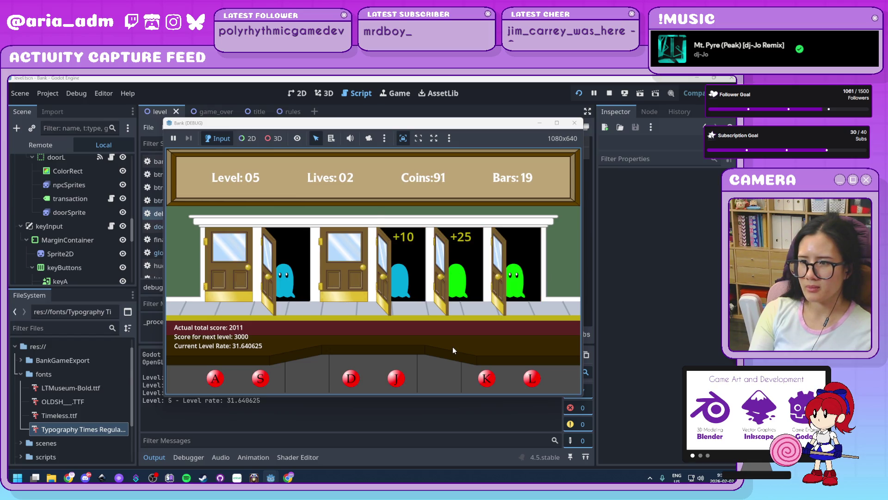
pyautogui.press('d')
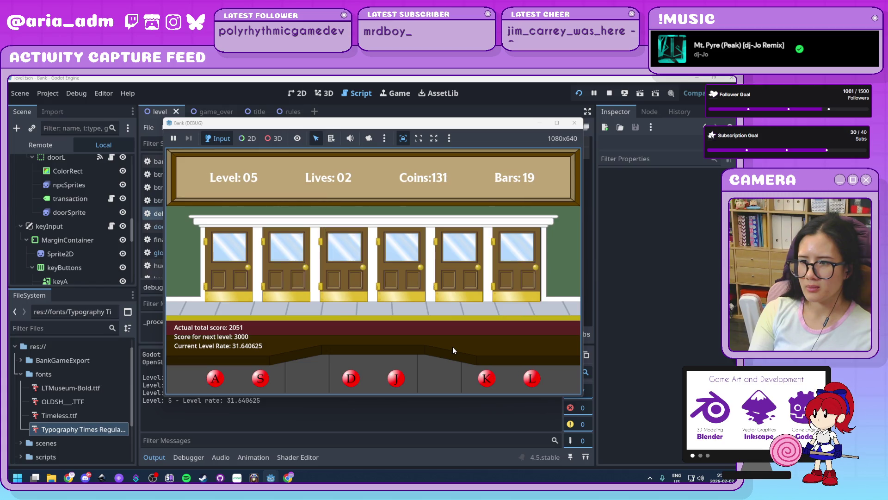
pyautogui.press('j')
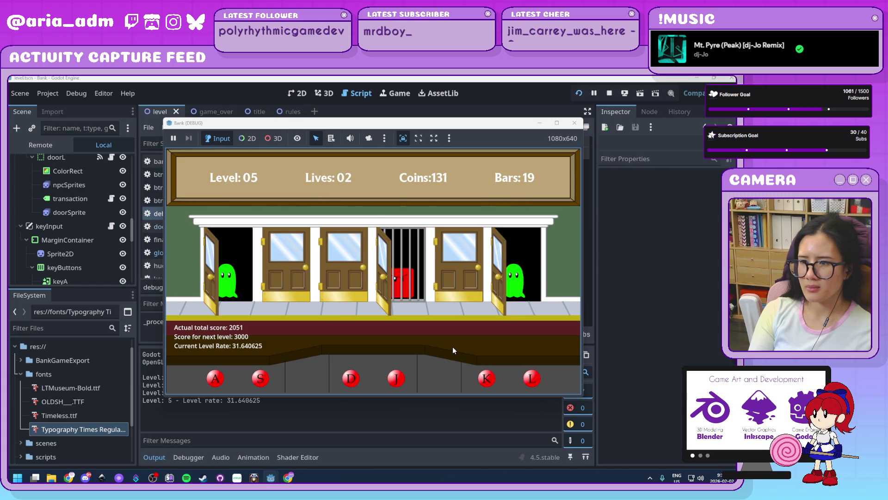
pyautogui.press('l')
pyautogui.press('a')
pyautogui.press('d')
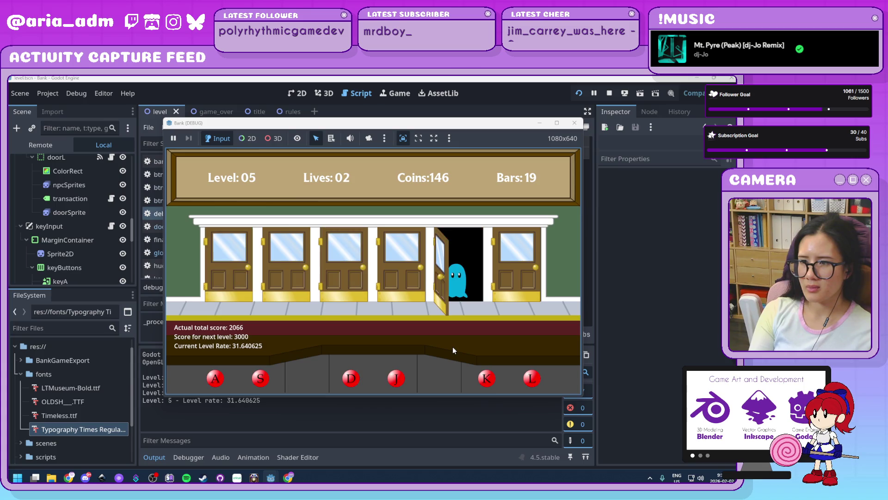
pyautogui.press('l')
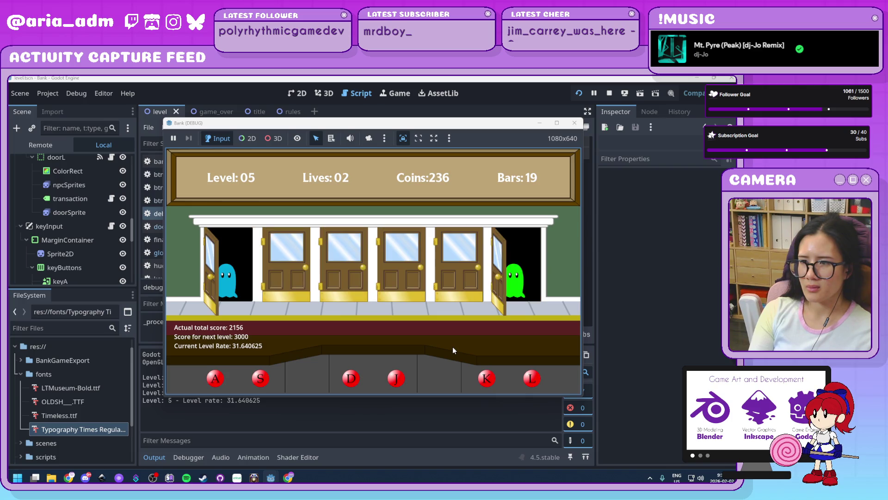
pyautogui.press('a')
pyautogui.press('l')
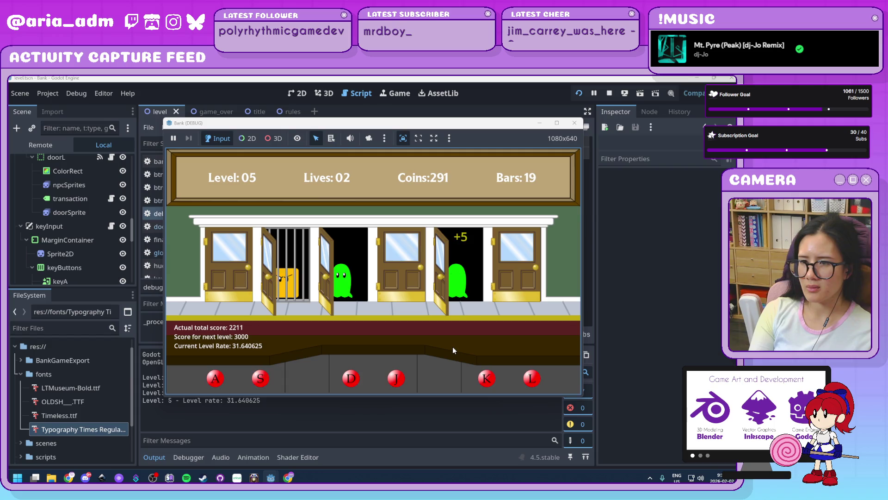
pyautogui.press('d')
pyautogui.press('j')
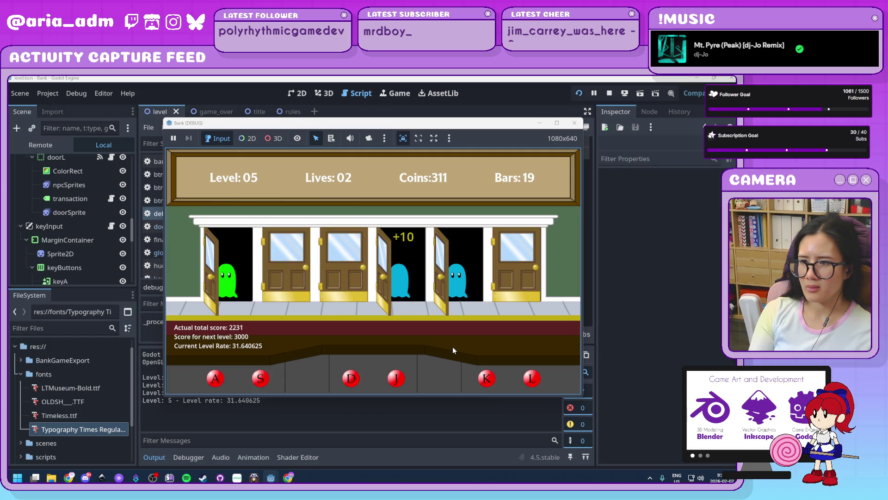
# Serve the crowding ghosts across all six doors, often several doors at once.
pyautogui.press('a')
pyautogui.press('k')
pyautogui.press('d')
pyautogui.press('l')
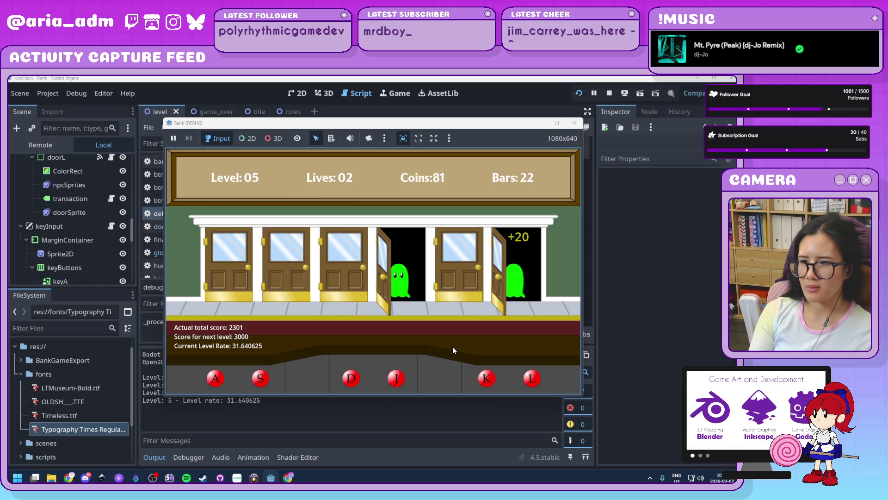
pyautogui.press('j')
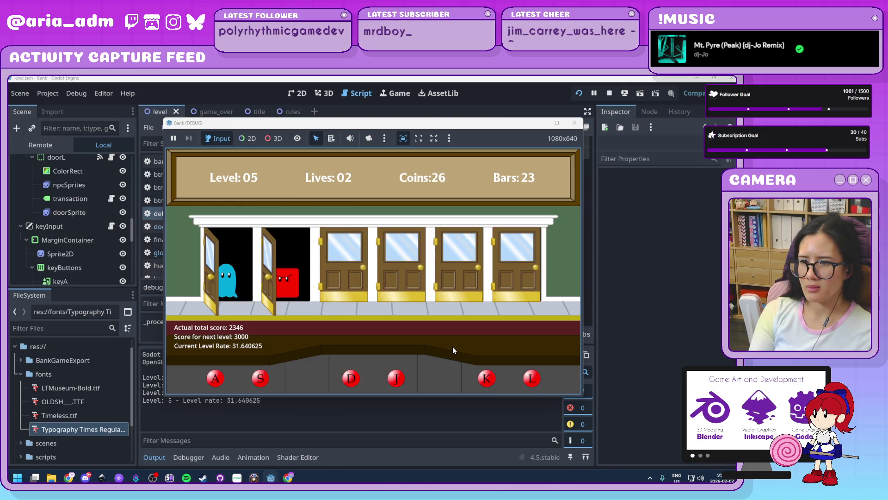
pyautogui.press('a')
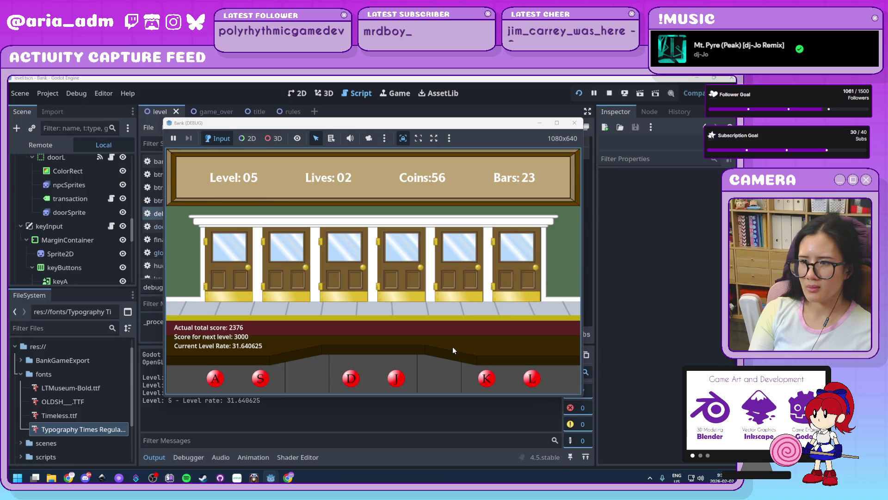
pyautogui.press('j')
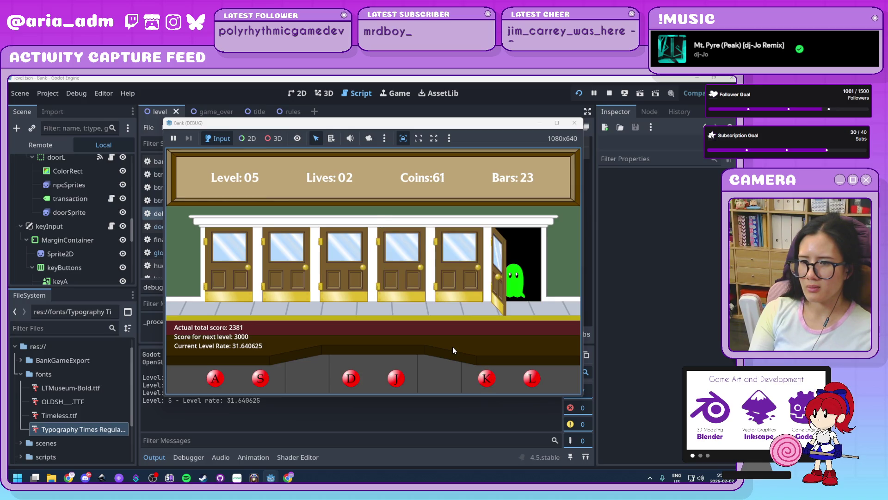
pyautogui.press('l')
pyautogui.press('d')
pyautogui.press('s')
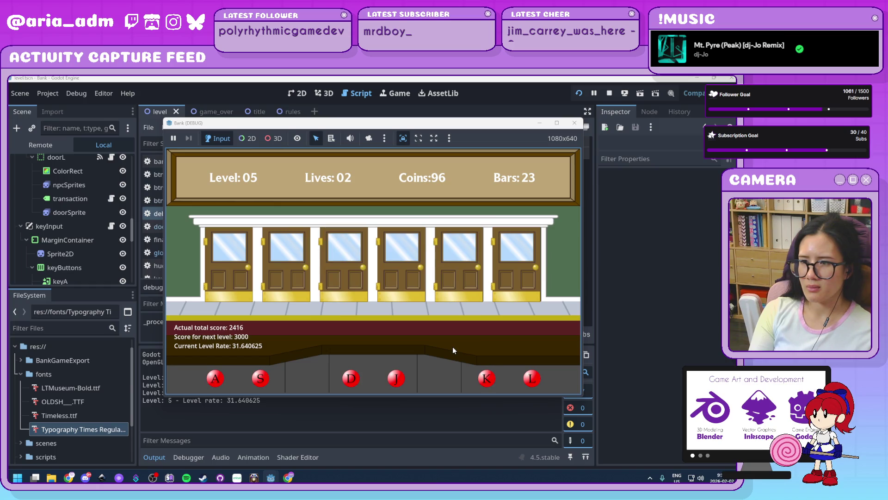
pyautogui.press('s')
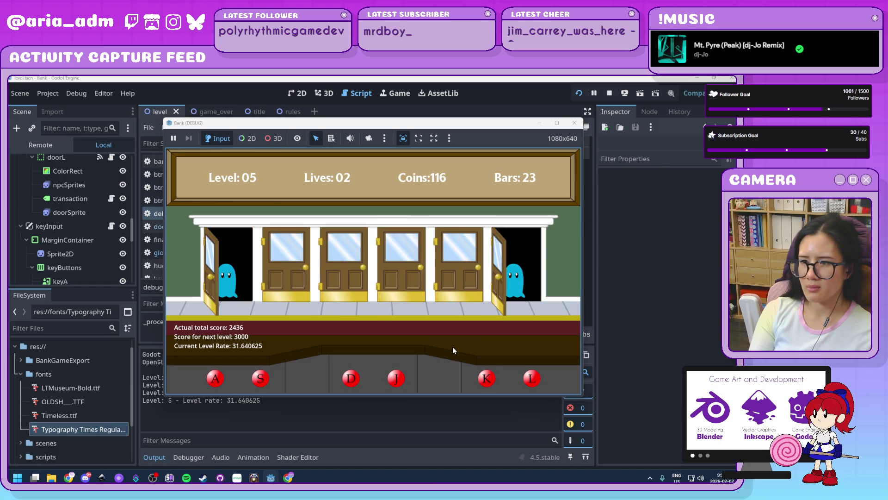
pyautogui.press('a')
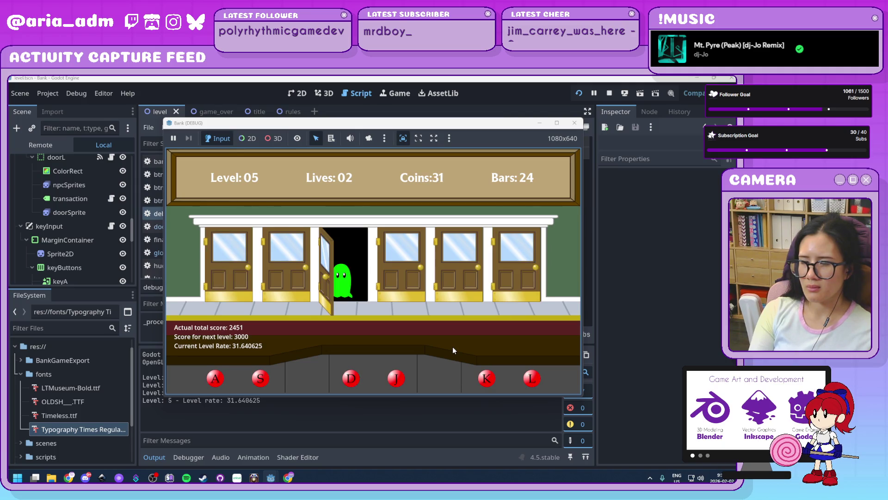
pyautogui.press('d')
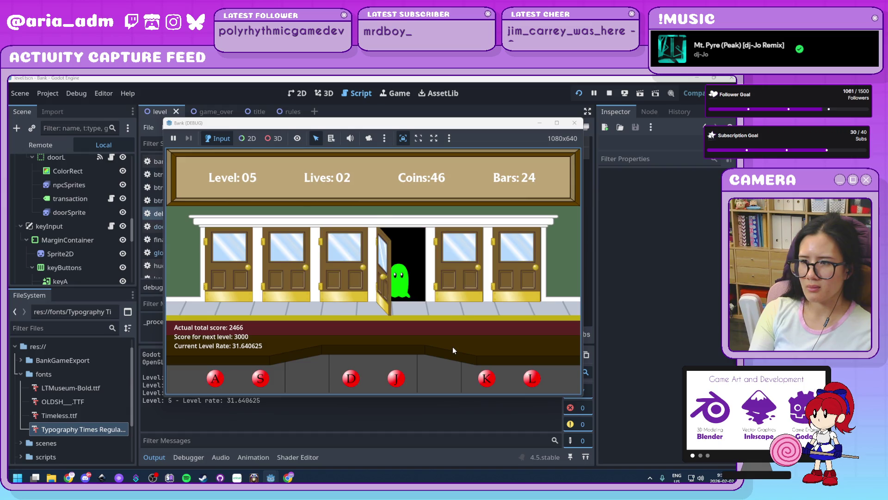
pyautogui.press('j')
pyautogui.press('d')
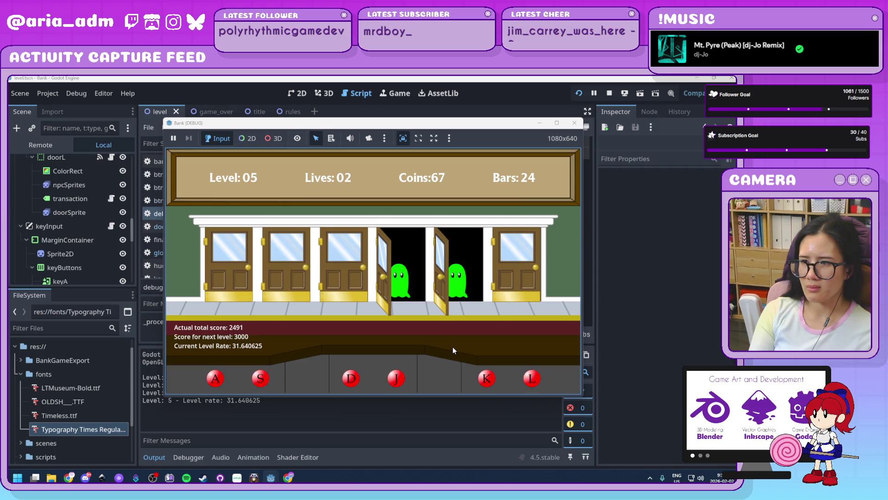
pyautogui.press('k')
pyautogui.press('j')
pyautogui.press('d')
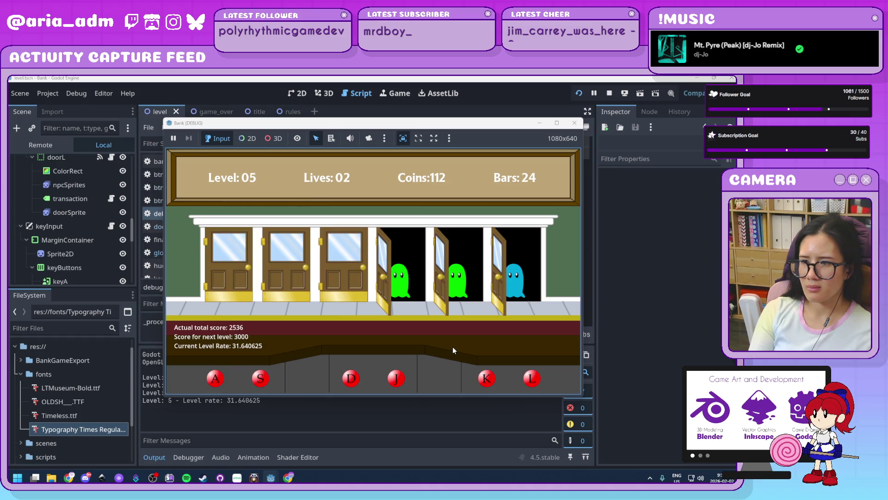
pyautogui.press('l')
pyautogui.press('j')
pyautogui.press('k')
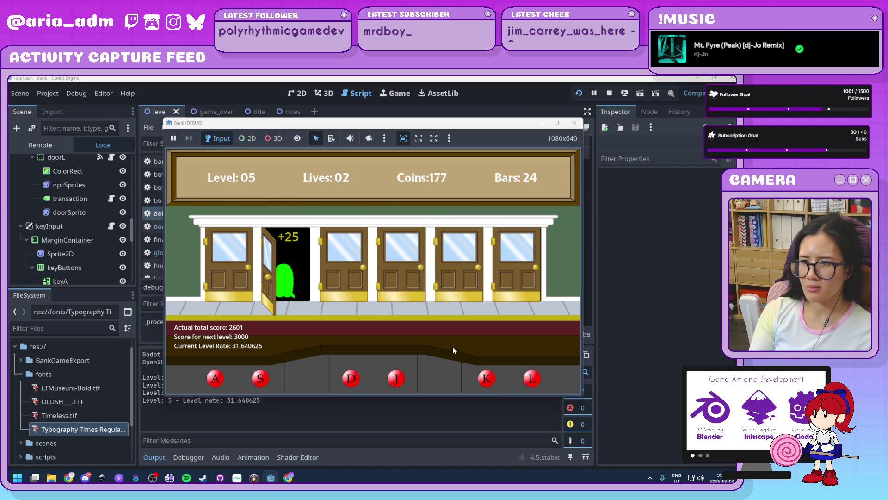
# Serve the final level 5 ghosts until the score reaches 3057 and Level 06 begins.
pyautogui.press('d')
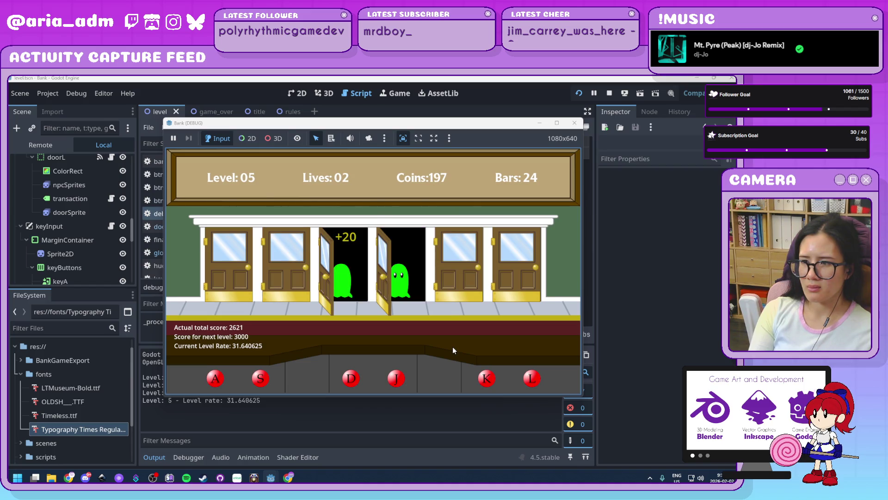
pyautogui.press('j')
pyautogui.press('a')
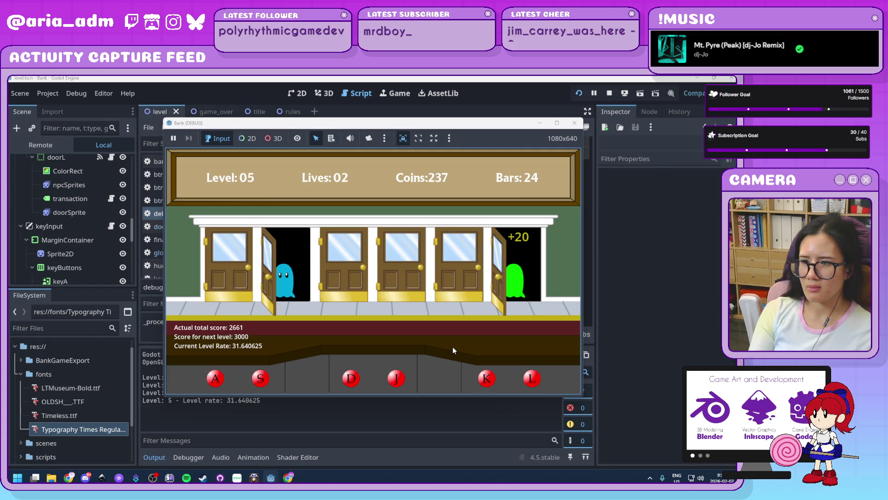
pyautogui.press('s')
pyautogui.press('j')
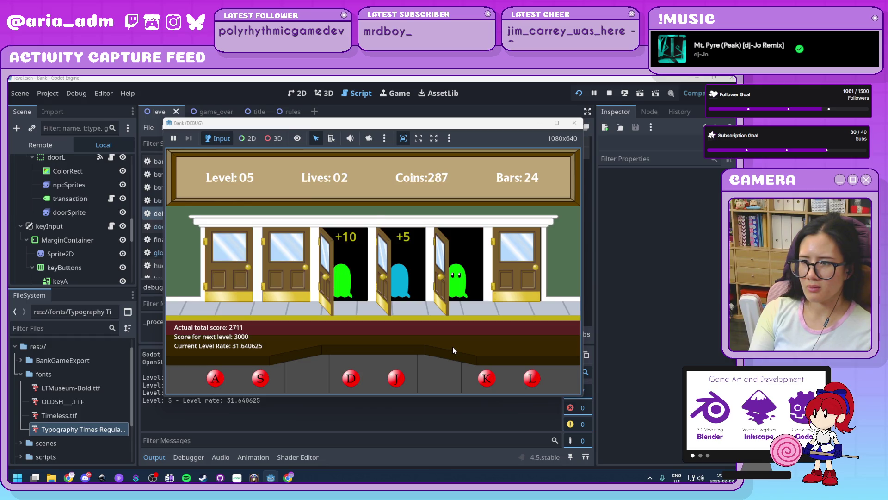
pyautogui.press('k')
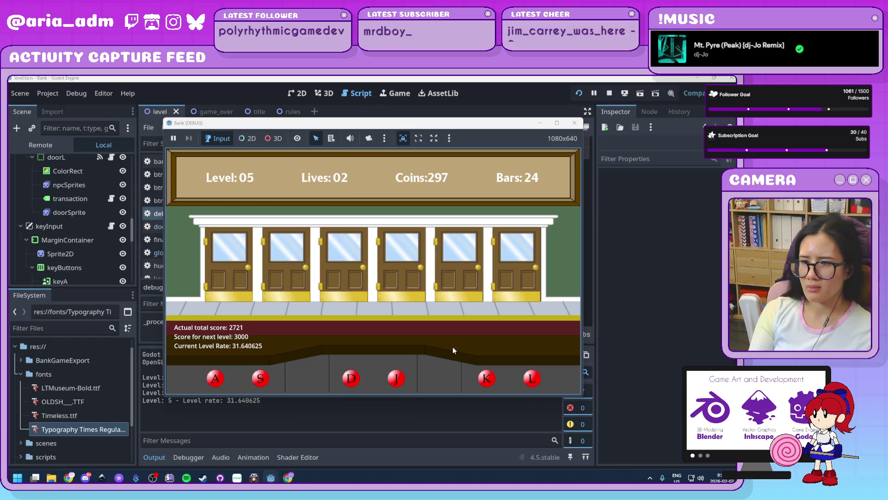
pyautogui.press('l')
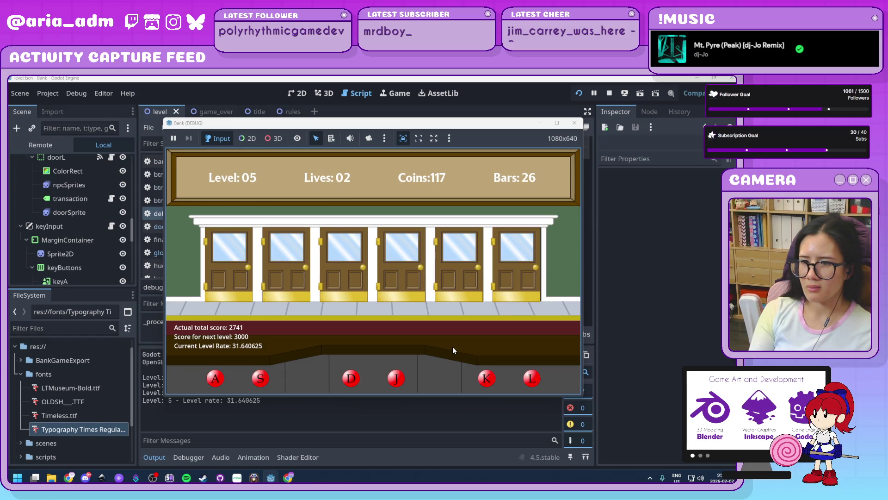
pyautogui.press('d')
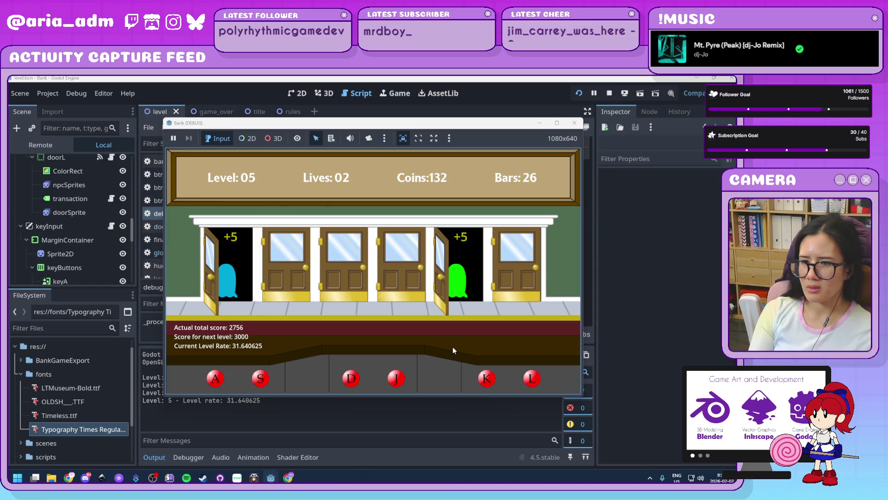
pyautogui.press('l')
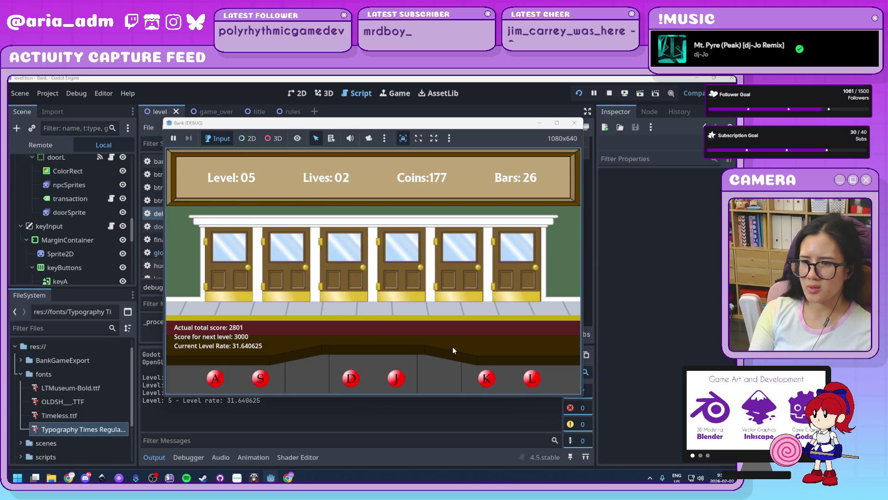
pyautogui.press('l')
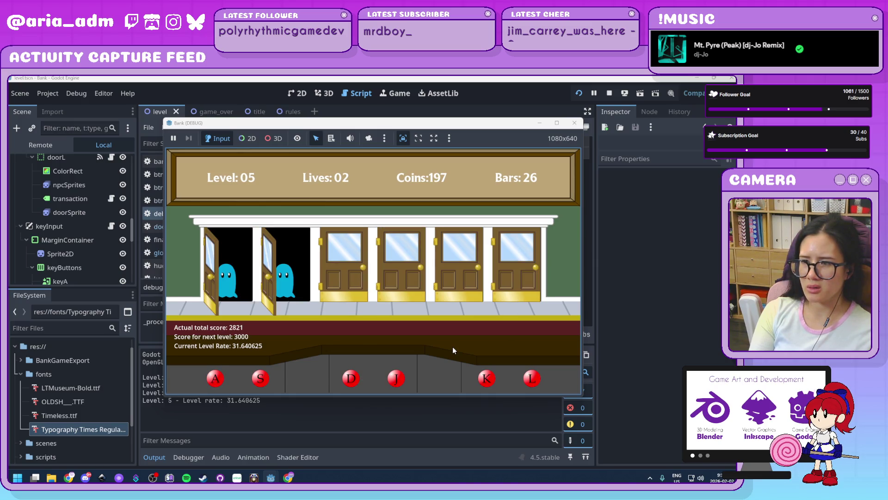
pyautogui.press('a')
pyautogui.press('s')
pyautogui.press('d')
pyautogui.press('k')
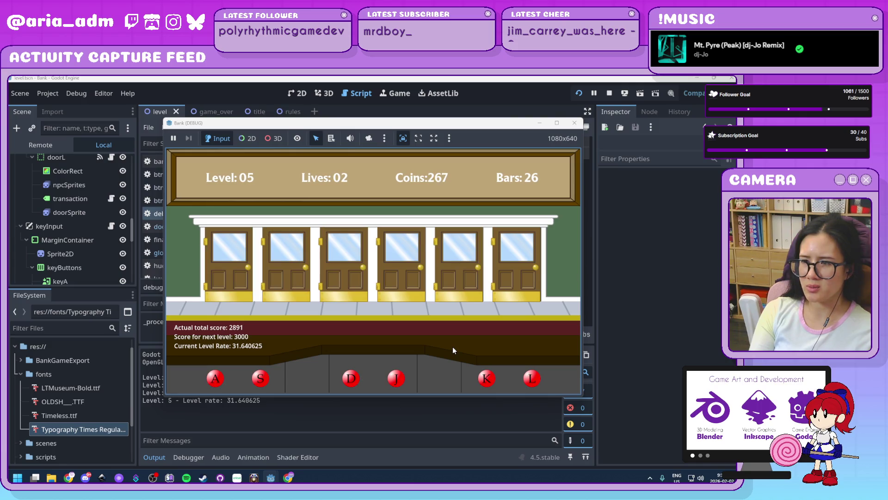
pyautogui.press('a')
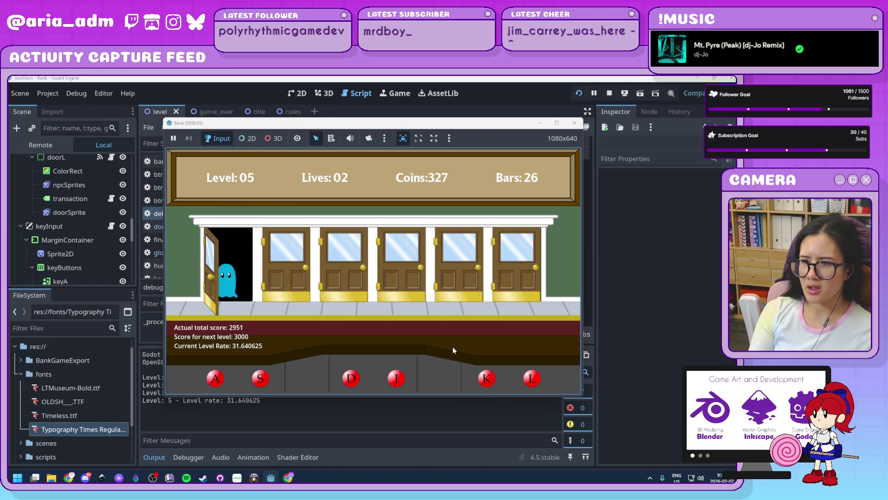
pyautogui.press('s')
pyautogui.press('j')
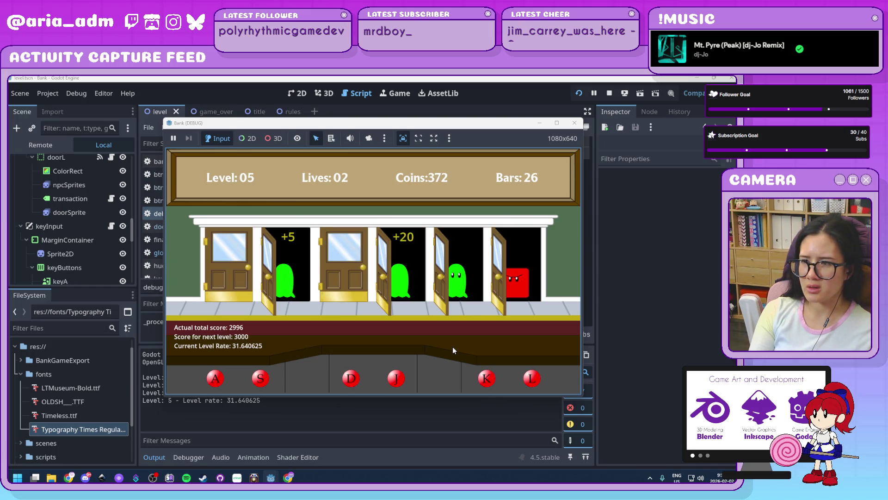
pyautogui.press('l')
pyautogui.press('d')
pyautogui.press('k')
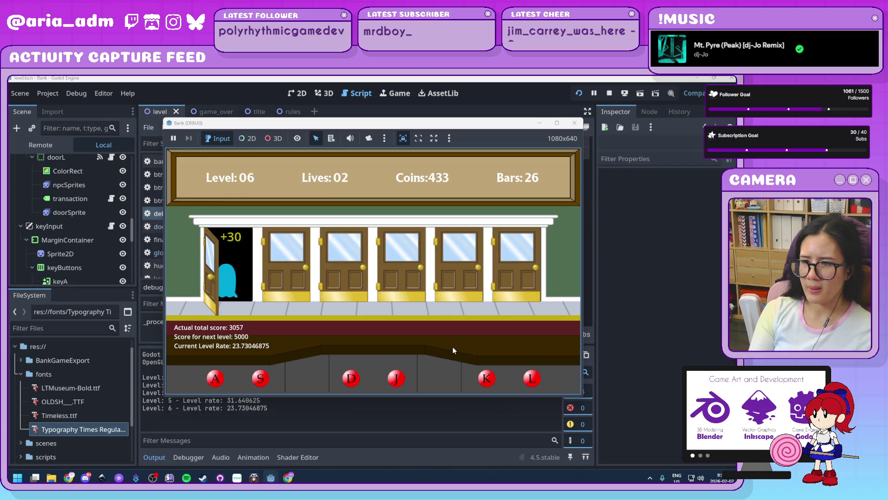
# Serve the ghosts and customers opening at all six doors using A/S/D/J/K/L.
pyautogui.press('l')
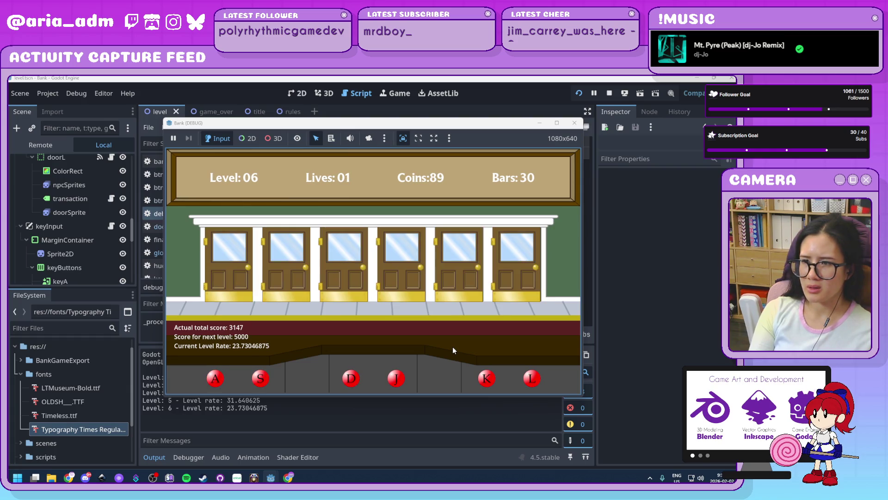
pyautogui.press('j')
pyautogui.press('l')
pyautogui.press('s')
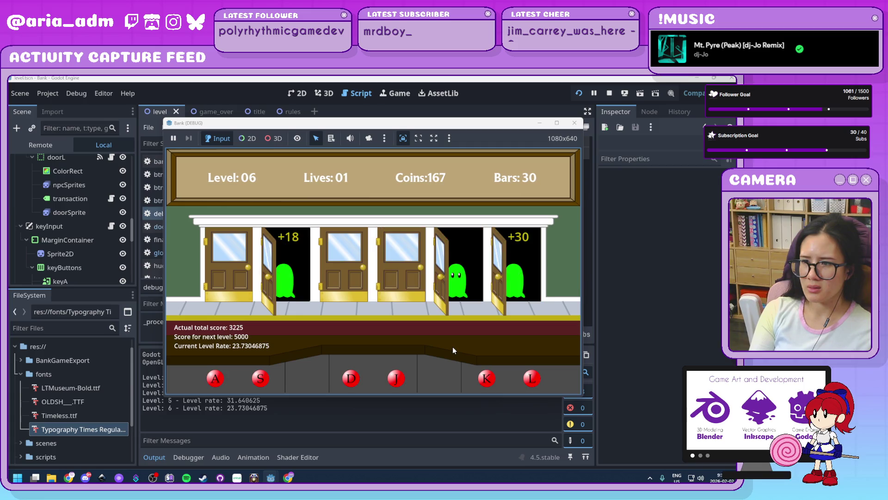
pyautogui.press('k')
pyautogui.press('d')
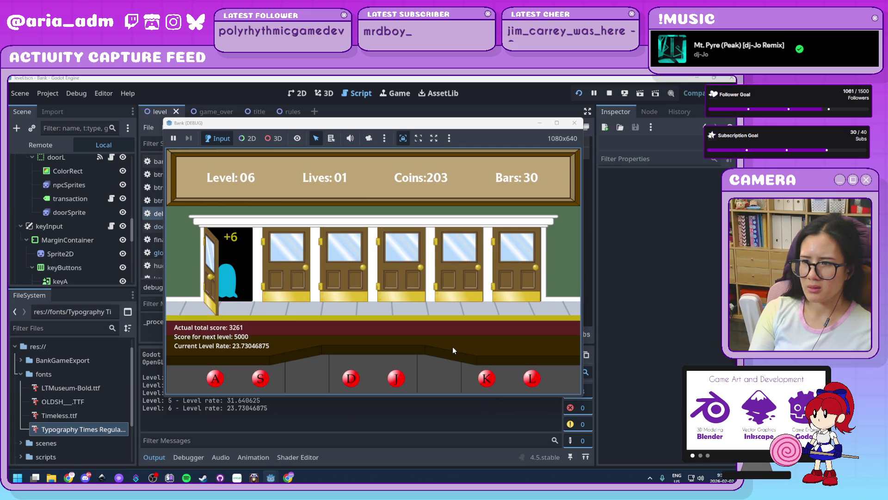
pyautogui.press('a')
pyautogui.press('j')
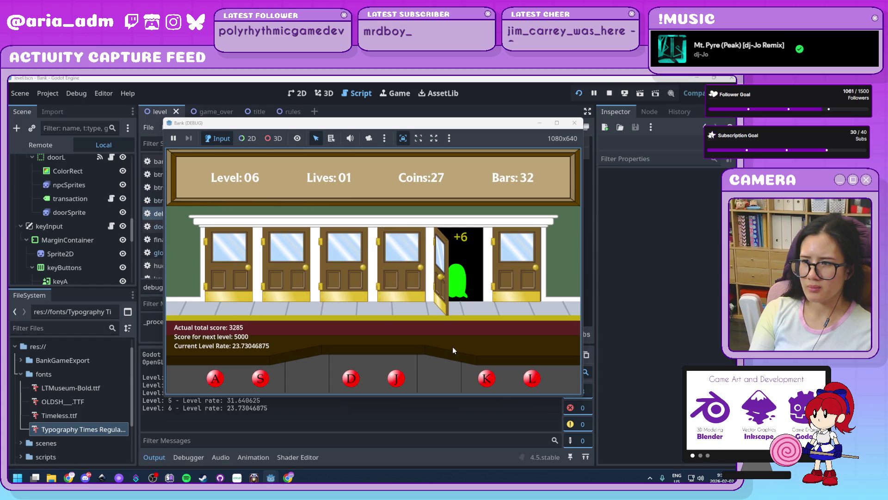
pyautogui.press('a')
pyautogui.press('k')
pyautogui.press('l')
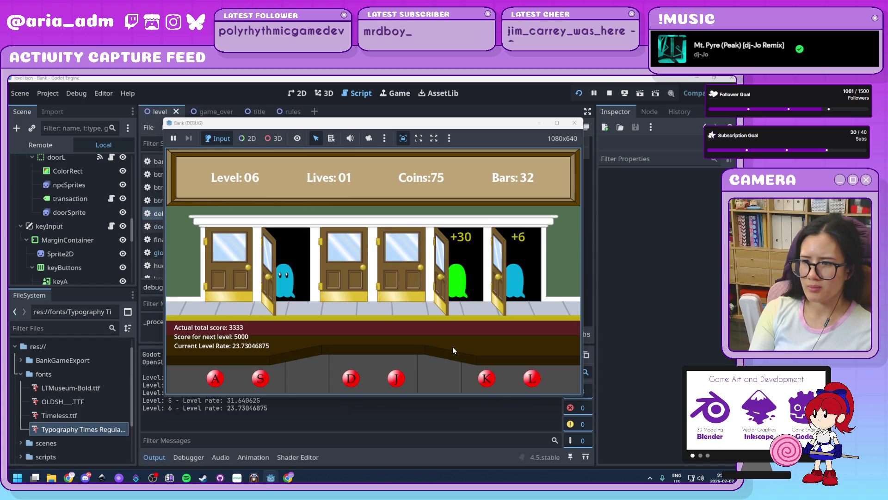
pyautogui.press('s')
pyautogui.press('d')
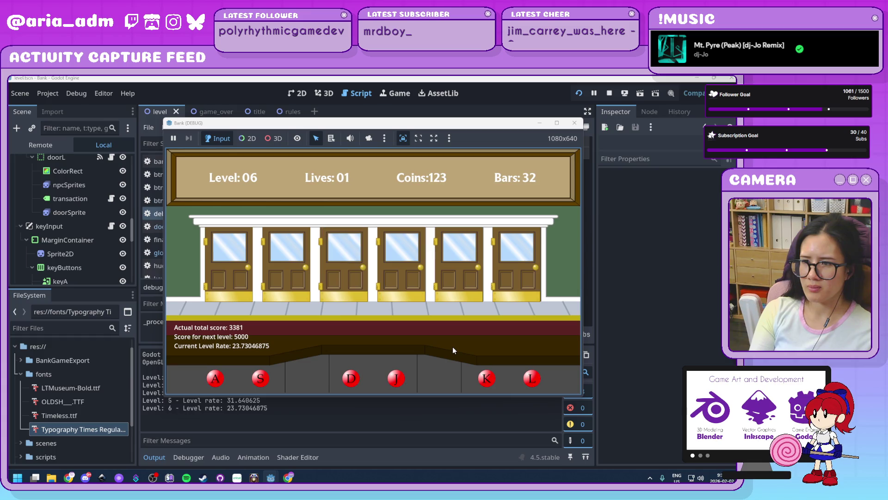
pyautogui.press('s')
pyautogui.press('a')
pyautogui.press('j')
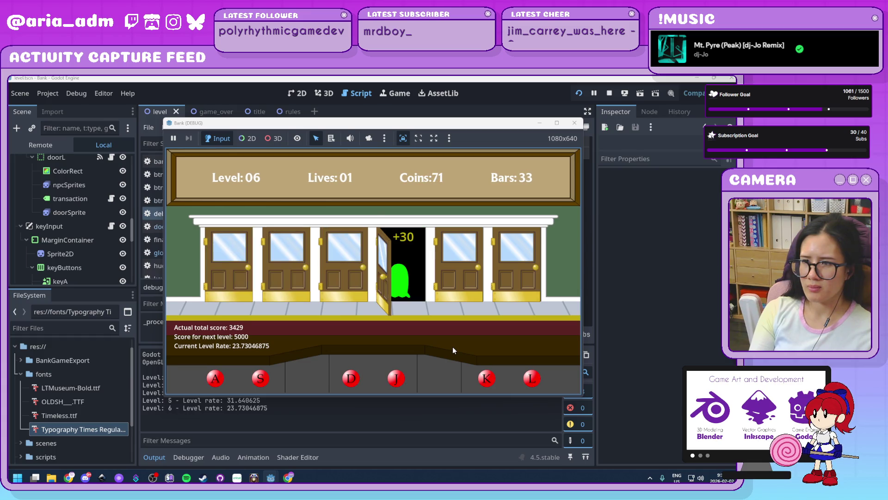
pyautogui.press('s')
pyautogui.press('d')
pyautogui.press('k')
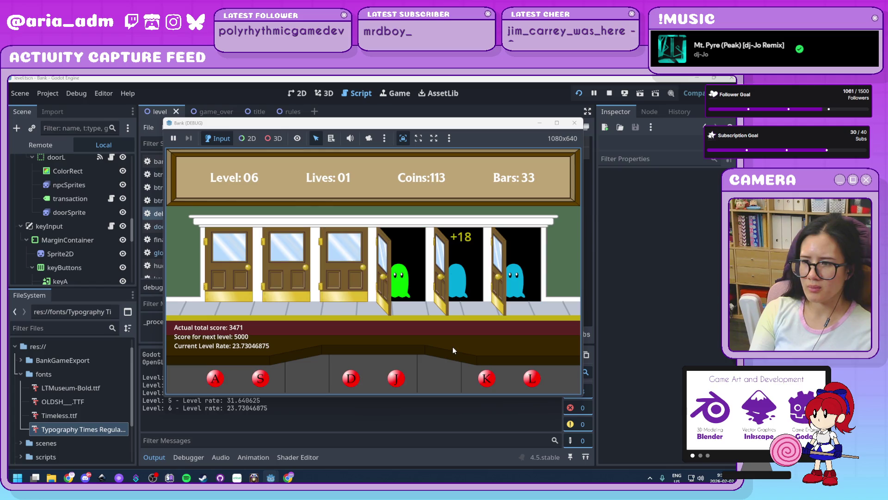
pyautogui.press('j')
pyautogui.press('l')
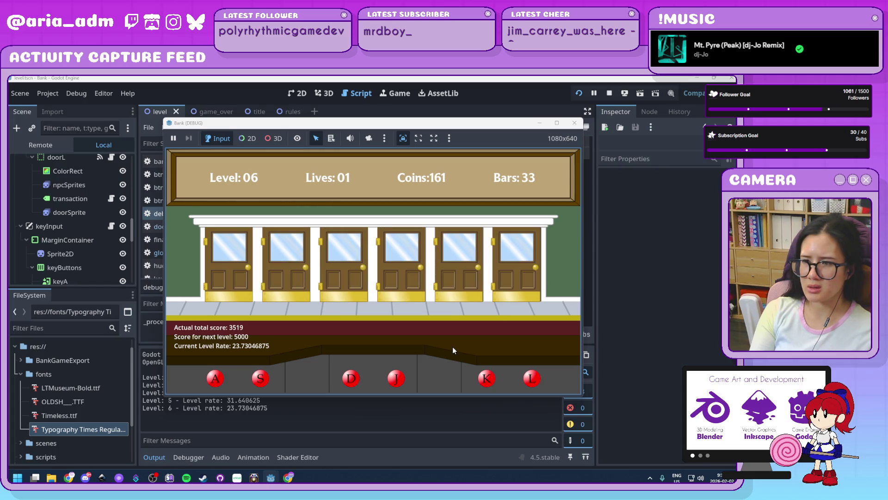
pyautogui.press('a')
pyautogui.press('d')
# Collect payments and serve customers, barring the robbers at doors 1, 4 and 6.
pyautogui.press('s')
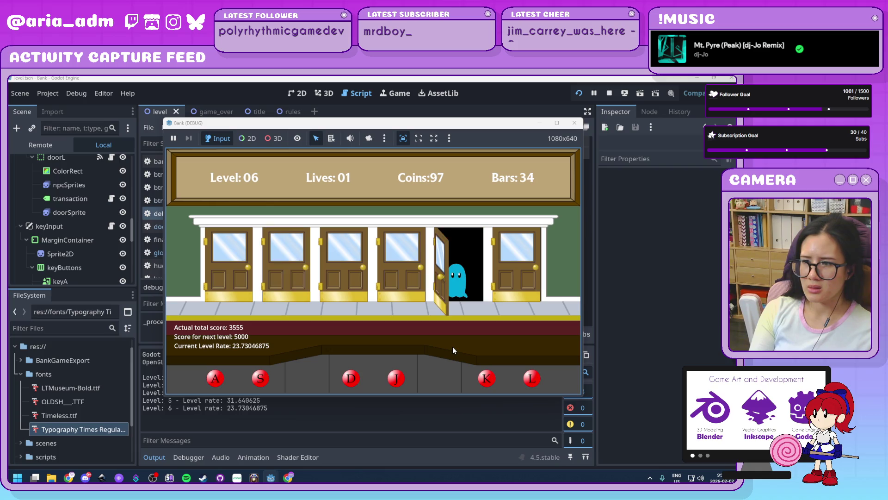
pyautogui.press('k')
pyautogui.press('a')
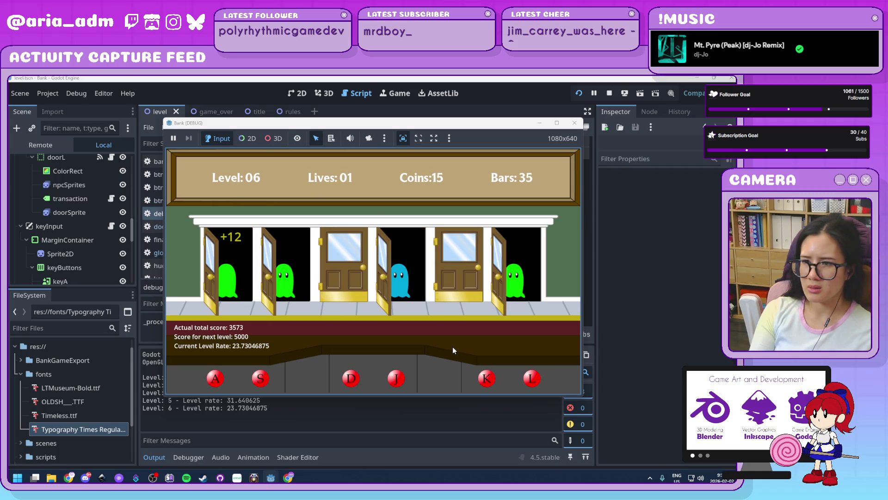
pyautogui.press('l')
pyautogui.press('s')
pyautogui.press('j')
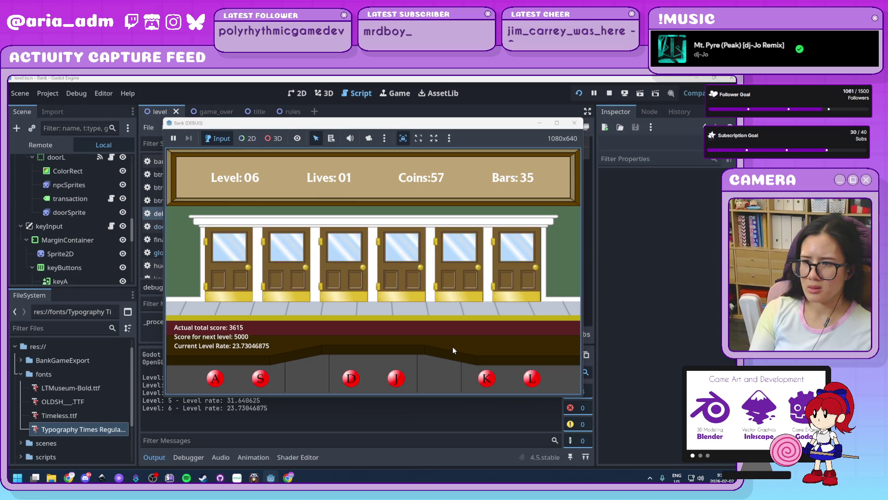
pyautogui.press('k')
pyautogui.press('d')
pyautogui.press('a')
pyautogui.press('l')
pyautogui.press('j')
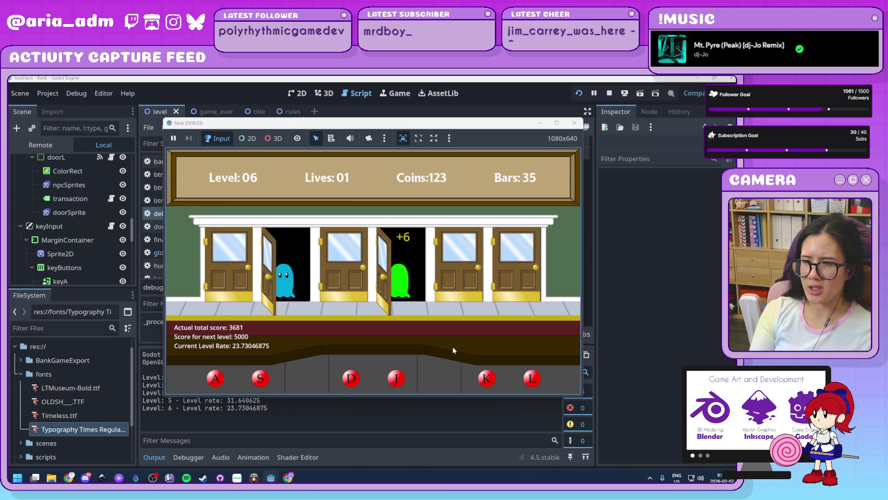
pyautogui.press('s')
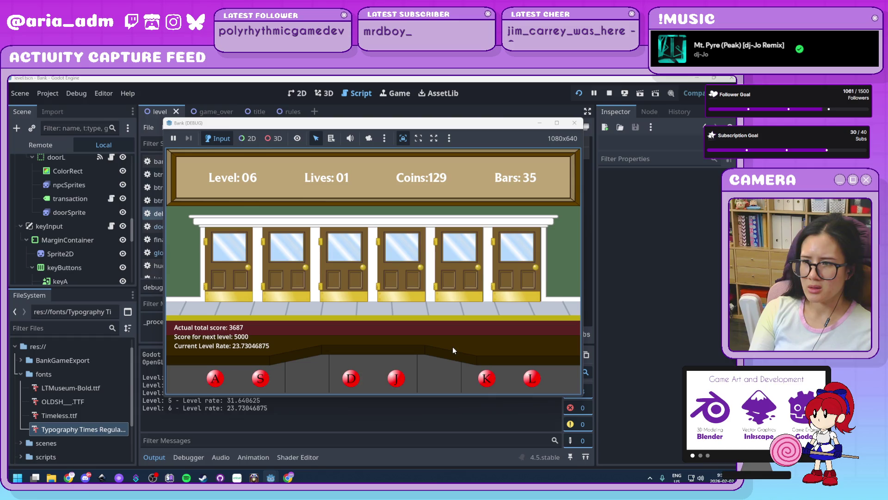
pyautogui.press('a')
pyautogui.press('d')
pyautogui.press('k')
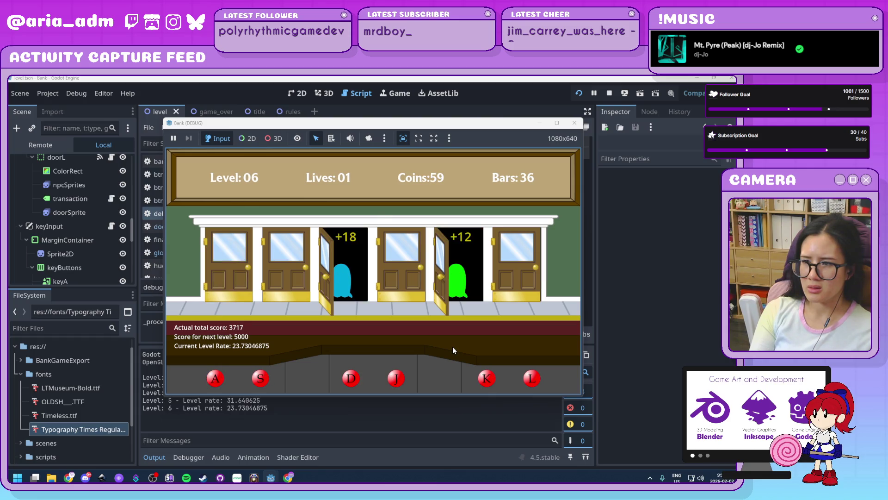
pyautogui.press('j')
pyautogui.press('l')
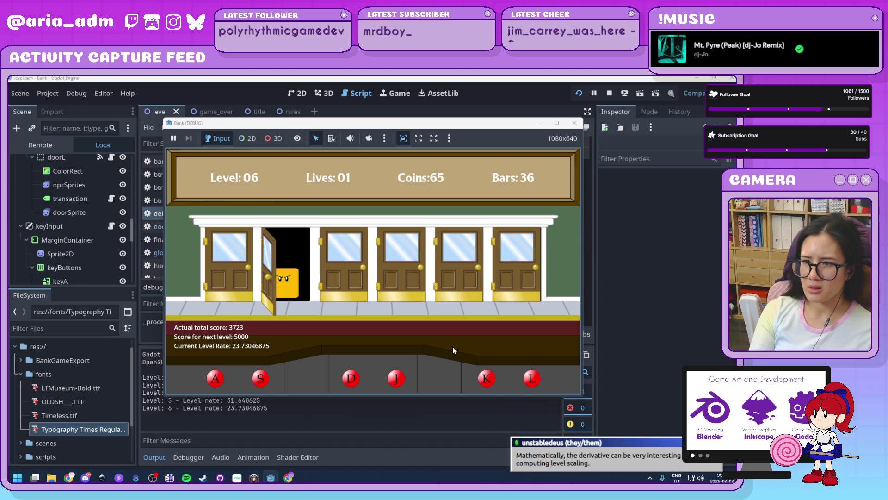
pyautogui.press('k')
pyautogui.press('j')
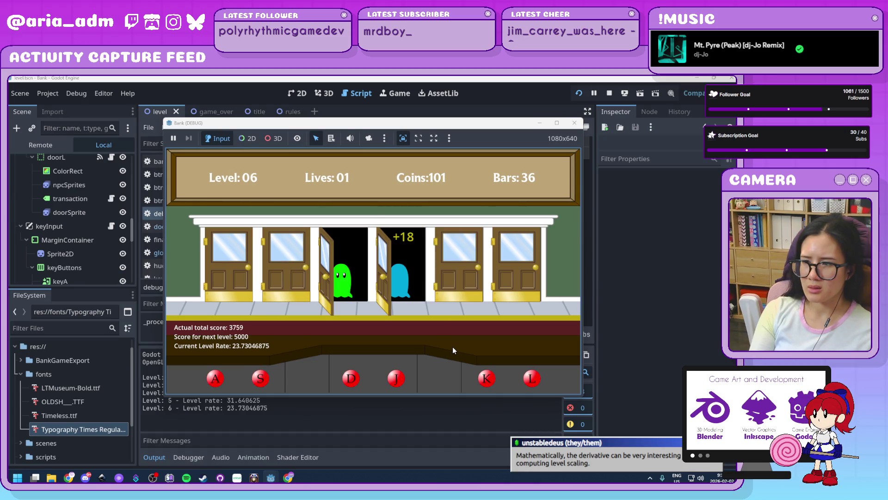
pyautogui.press('d')
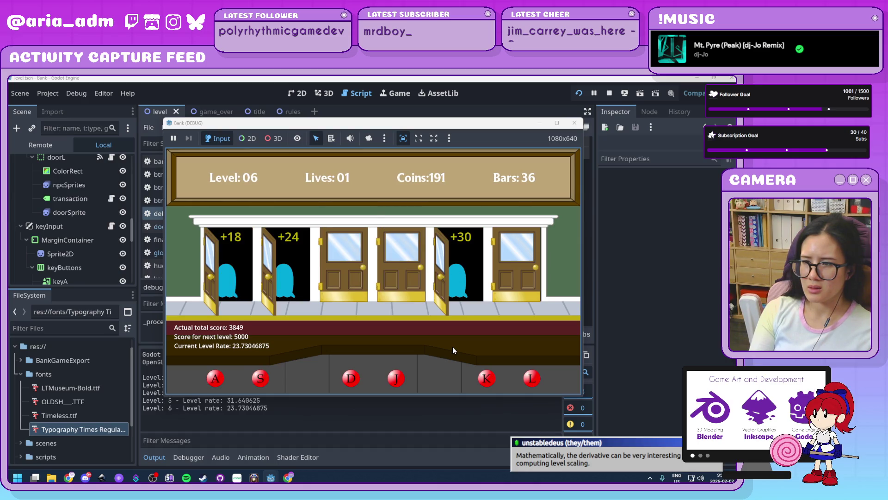
pyautogui.press('j')
pyautogui.press('l')
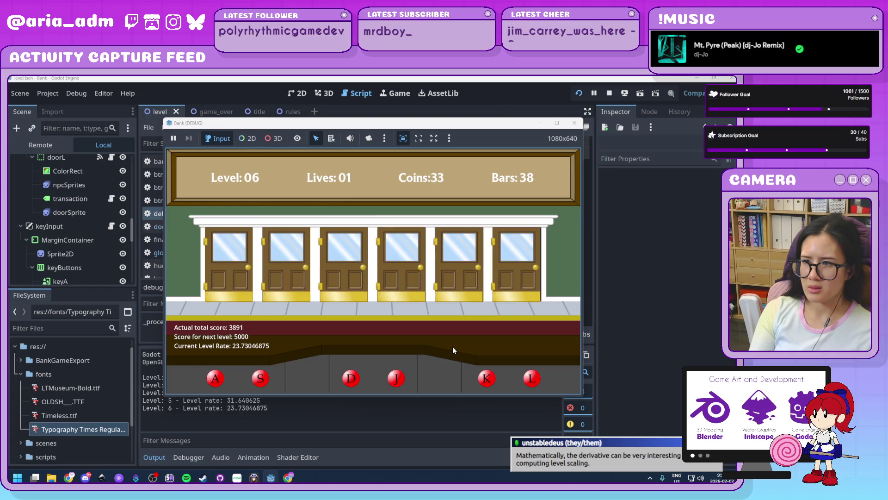
pyautogui.press('d')
pyautogui.press('k')
pyautogui.press('l')
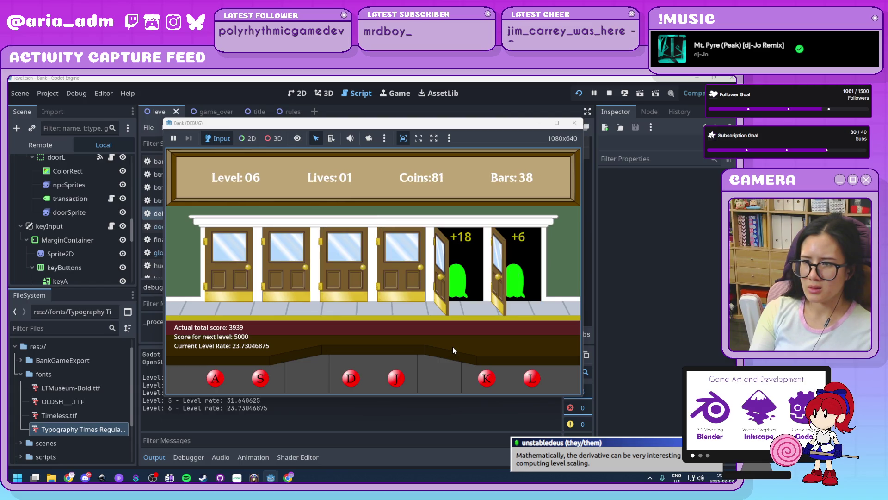
pyautogui.press('s')
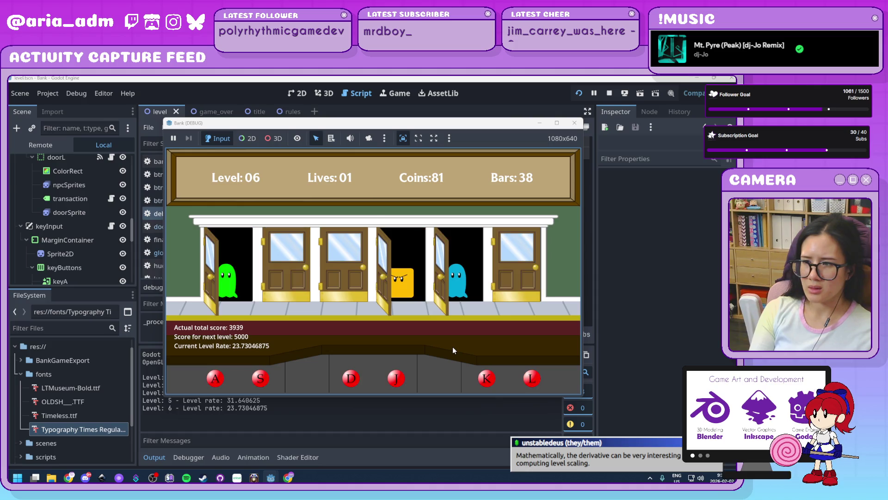
pyautogui.press('a')
pyautogui.press('k')
pyautogui.press('d')
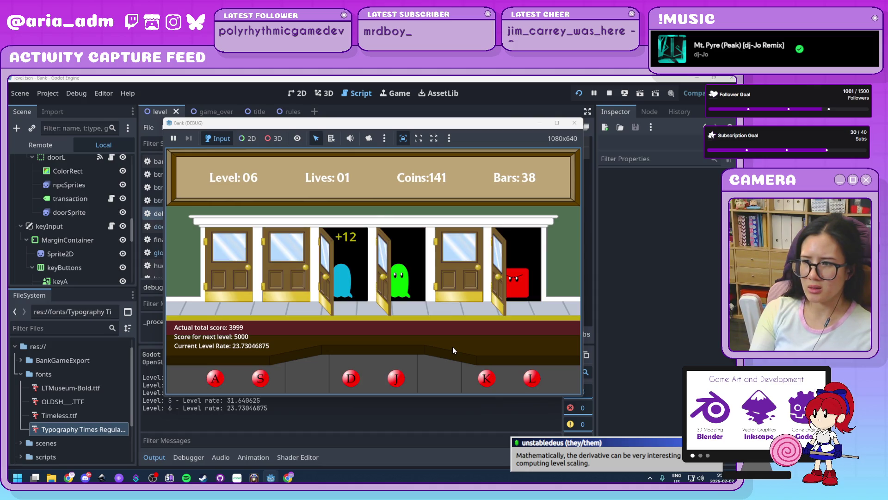
pyautogui.press('l')
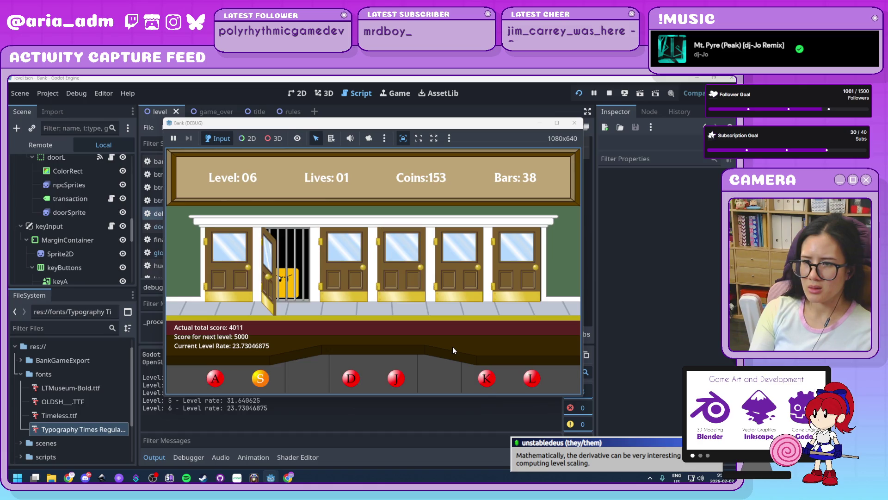
# Keep serving customers at every door, barring the red robber at door 2.
pyautogui.press('a')
pyautogui.press('d')
pyautogui.press('j')
pyautogui.press('k')
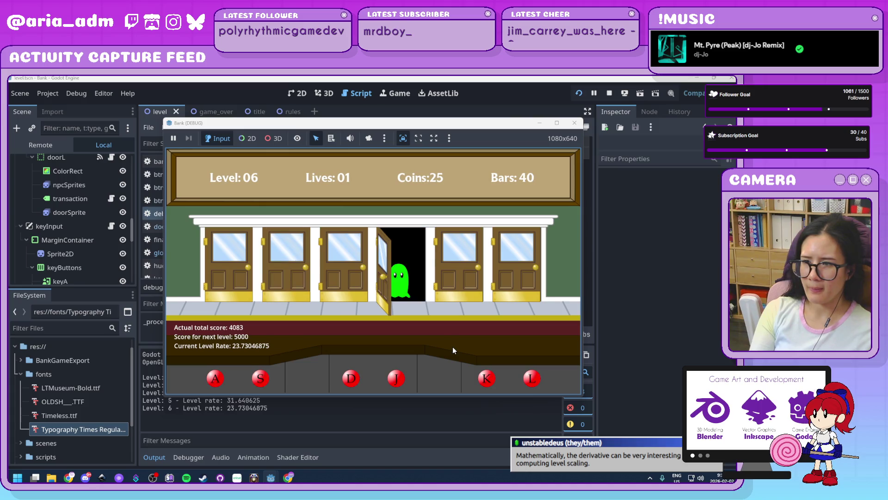
pyautogui.press('s')
pyautogui.press('k')
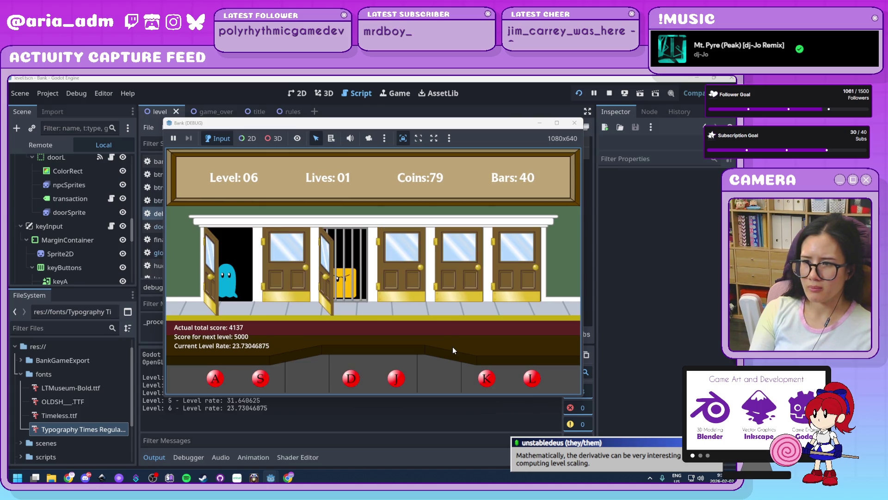
pyautogui.press('a')
pyautogui.press('j')
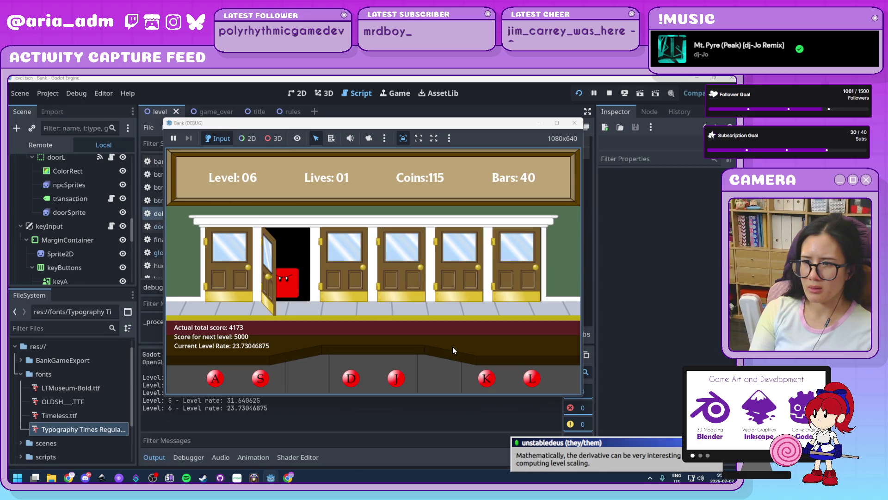
pyautogui.press('s')
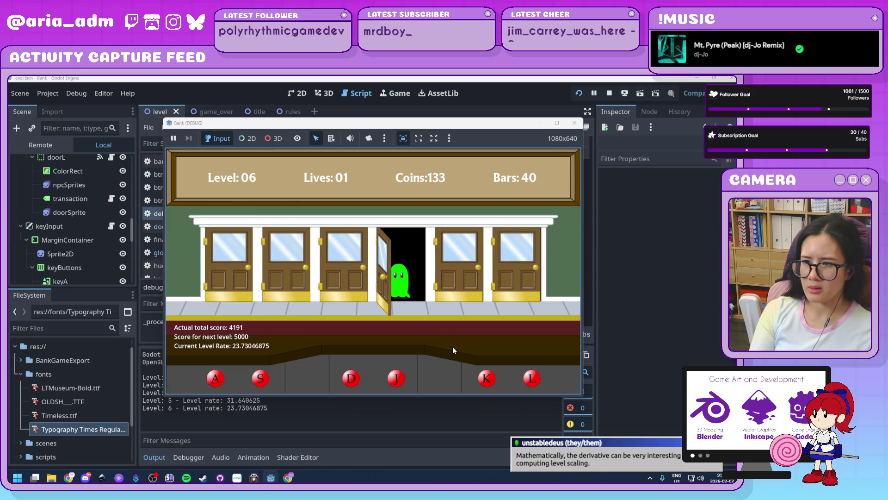
pyautogui.press('k')
pyautogui.press('s')
pyautogui.press('d')
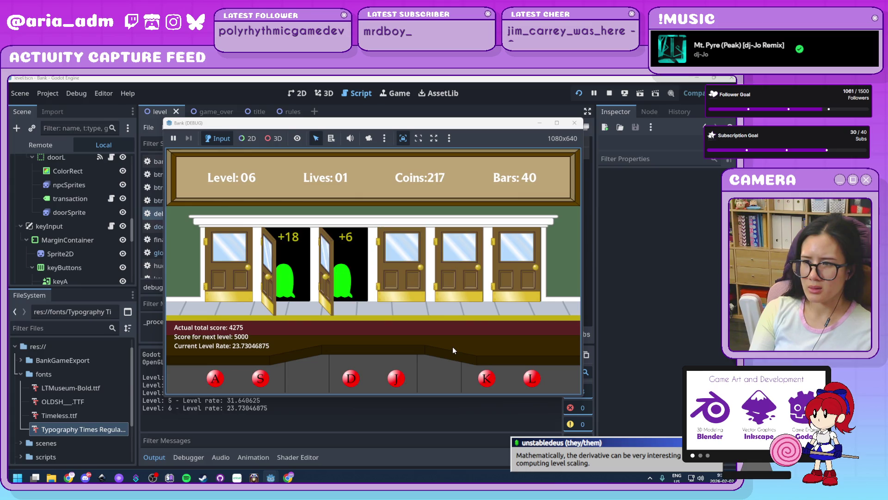
pyautogui.press('j')
pyautogui.press('l')
pyautogui.press('a')
pyautogui.press('k')
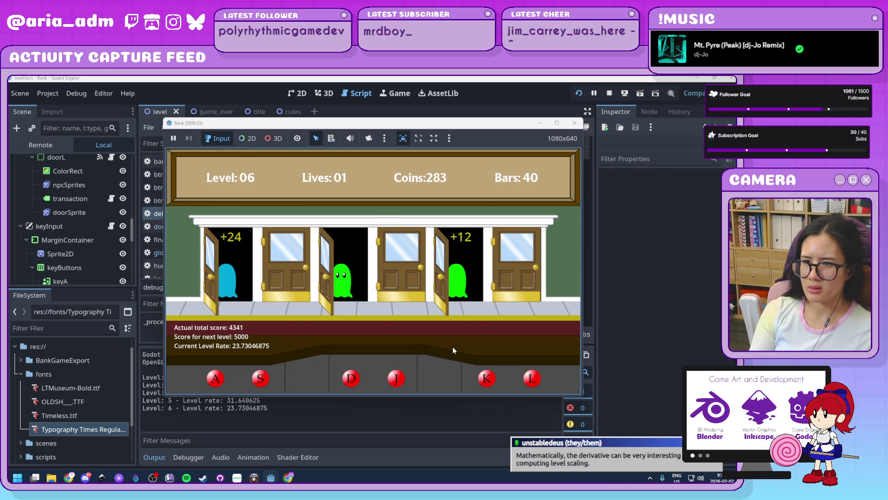
pyautogui.press('d')
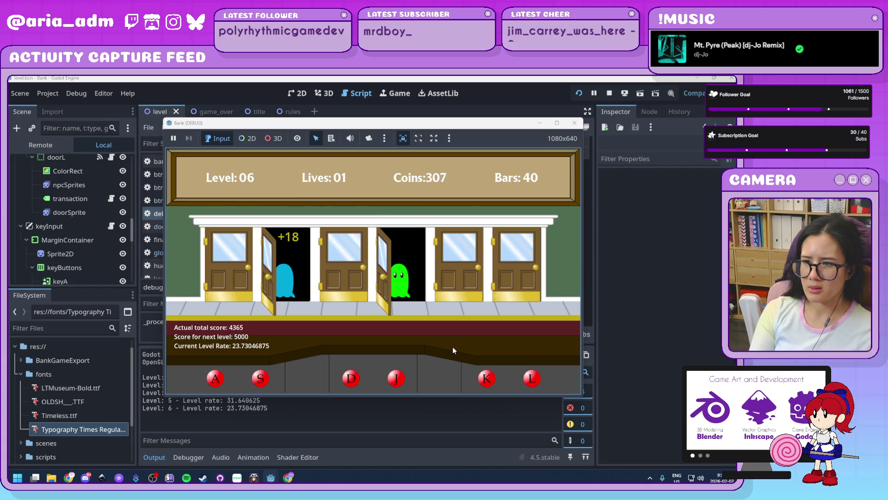
pyautogui.press('j')
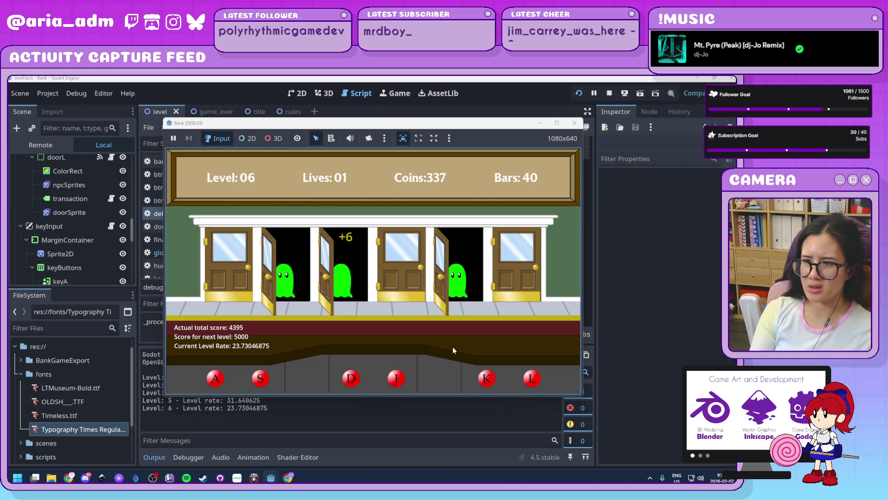
pyautogui.press('s')
pyautogui.press('k')
# Serve the ghosts and bar robbers at doors 4, 5 and 3 until Level 07 (target 7500).
pyautogui.press('j')
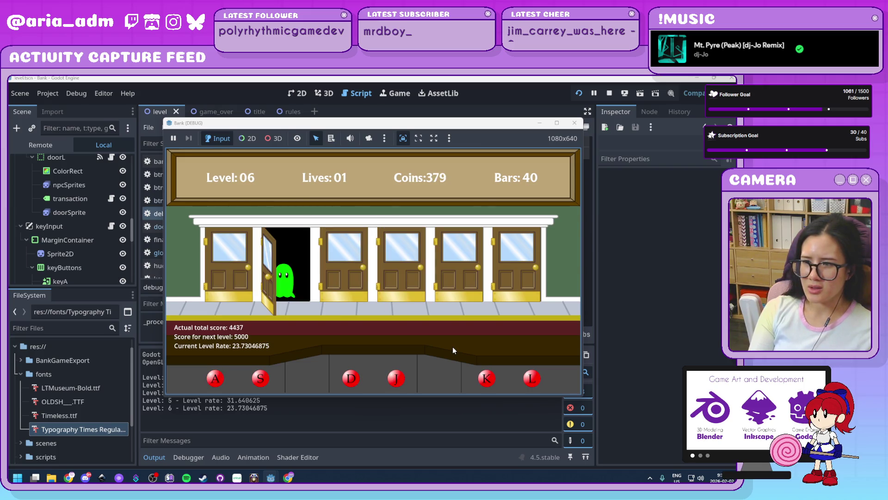
pyautogui.press('s')
pyautogui.press('l')
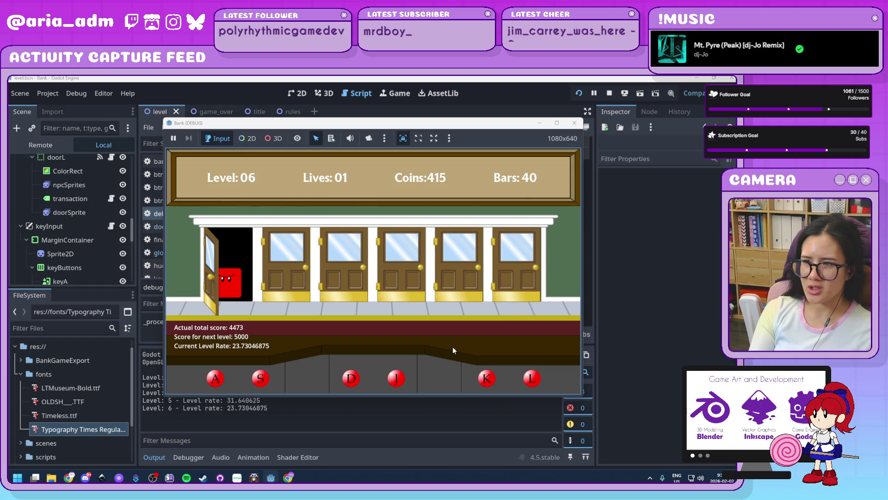
pyautogui.press('k')
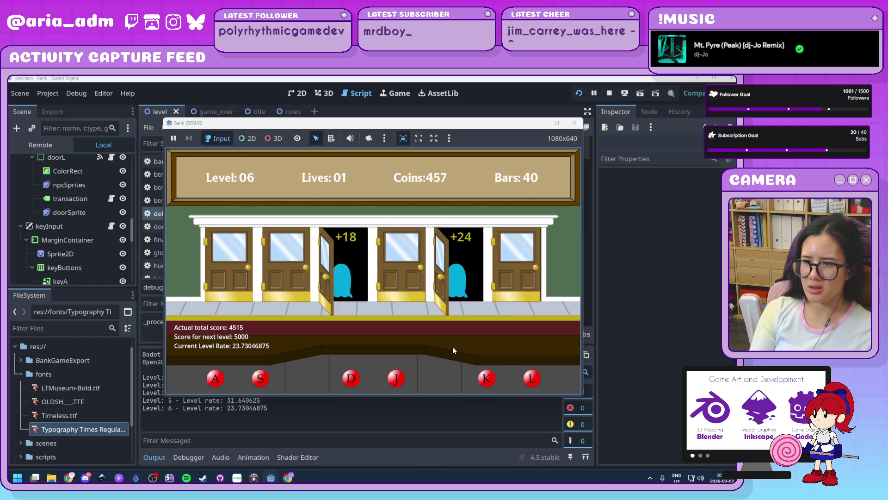
pyautogui.press('l')
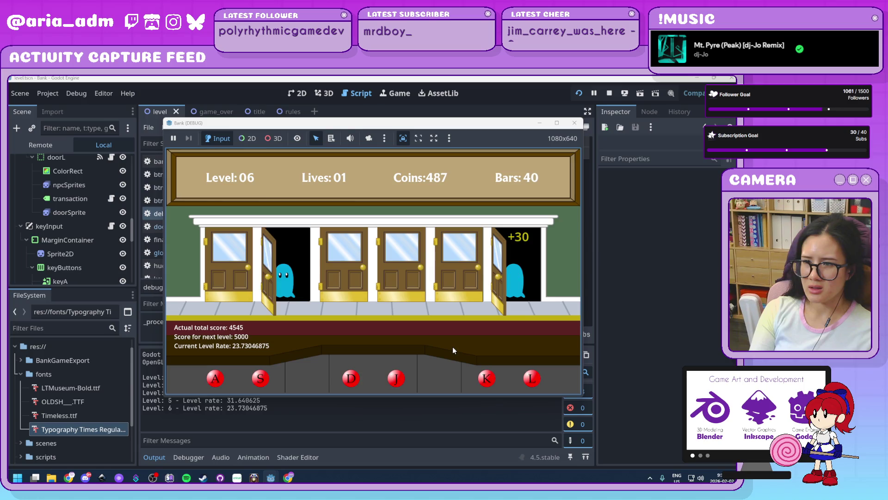
pyautogui.press('s')
pyautogui.press('a')
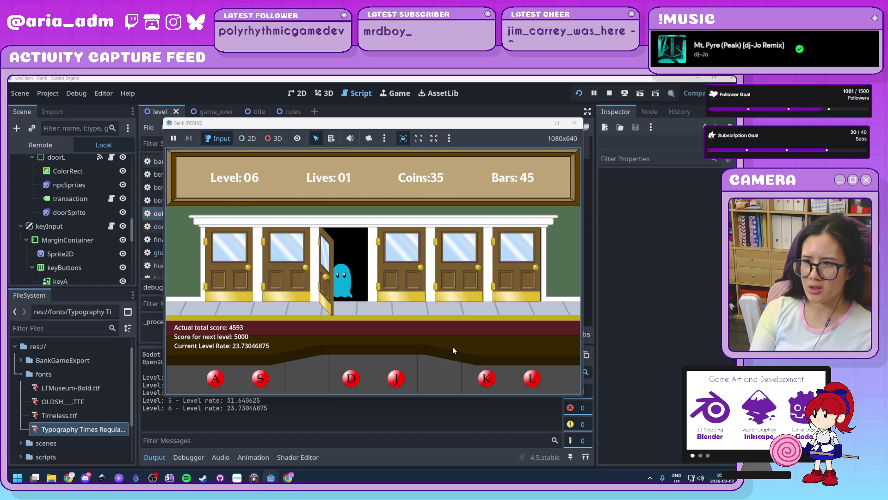
pyautogui.press('d')
pyautogui.press('l')
pyautogui.press('s')
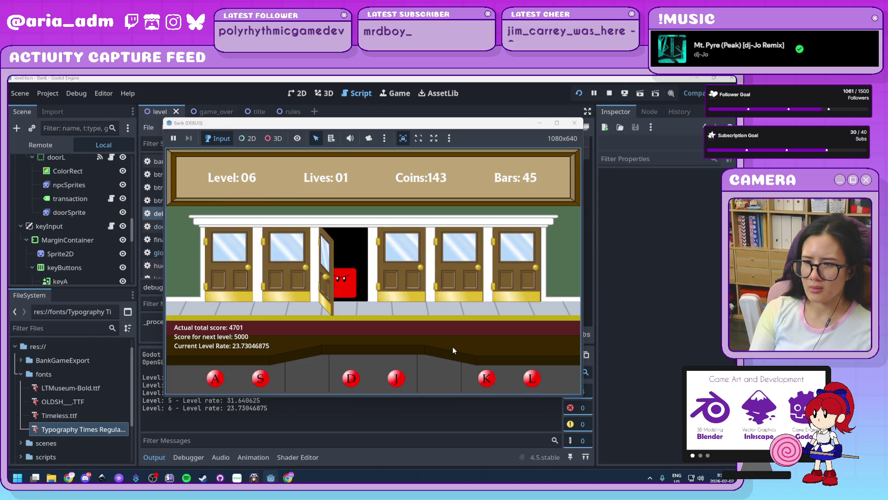
pyautogui.press('d')
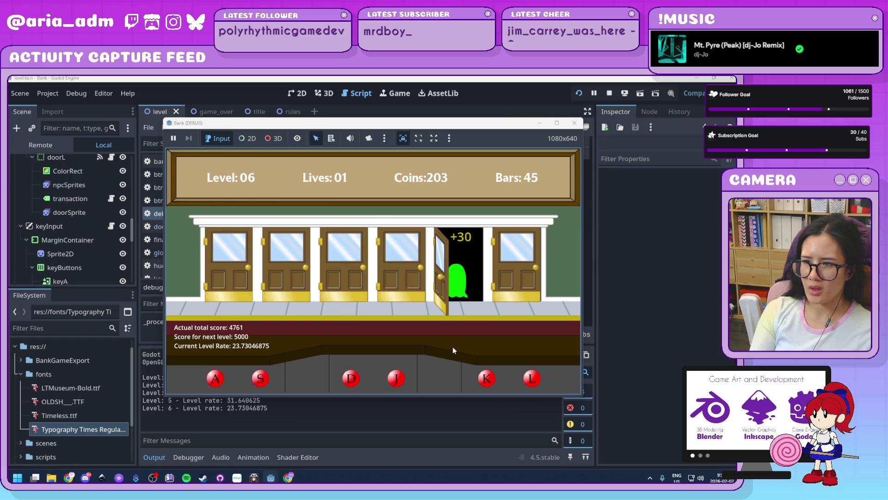
pyautogui.press('j')
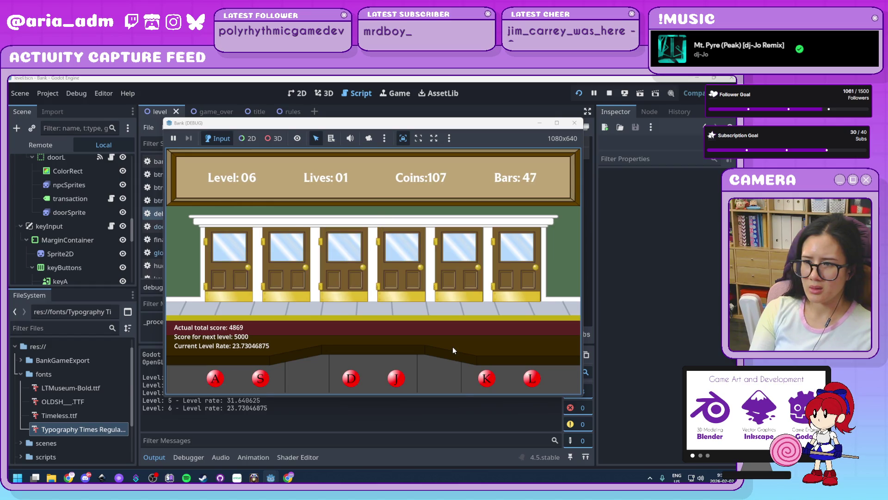
pyautogui.press('k')
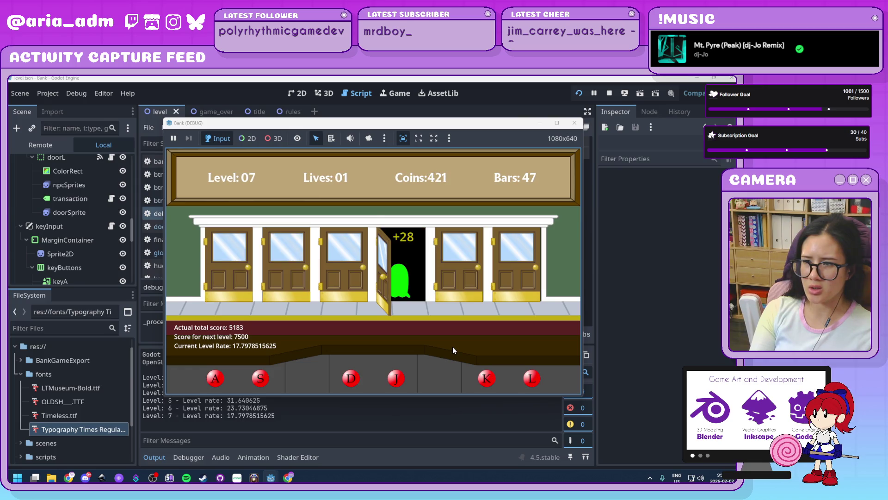
# Serve a customer at door 5 and shut door 6 on a robber until Game Over at 5233, then quit.
pyautogui.press('k')
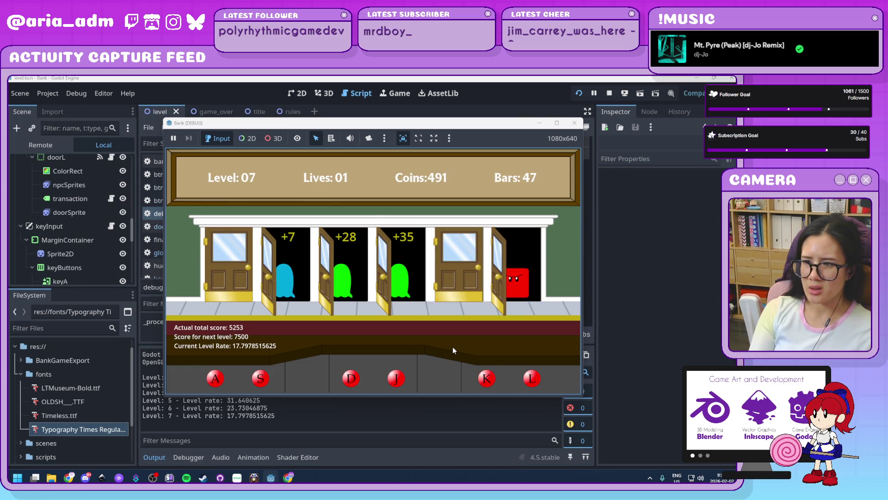
pyautogui.press('l')
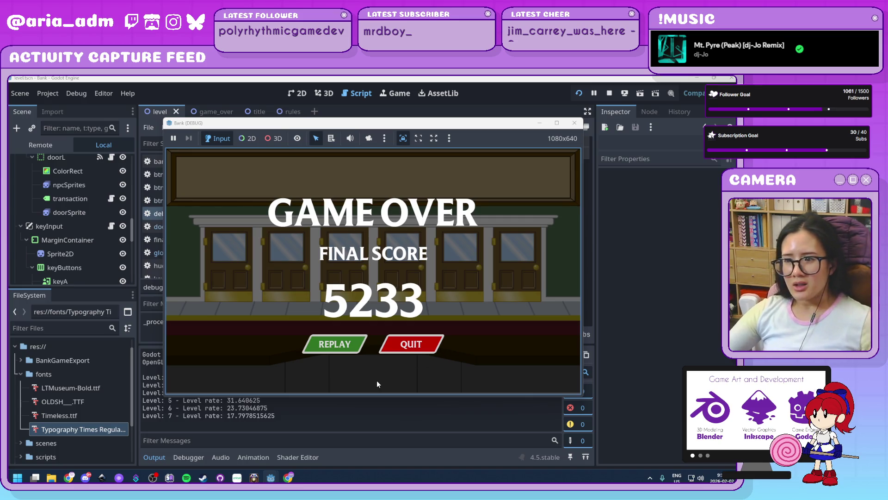
pyautogui.click(410, 345)
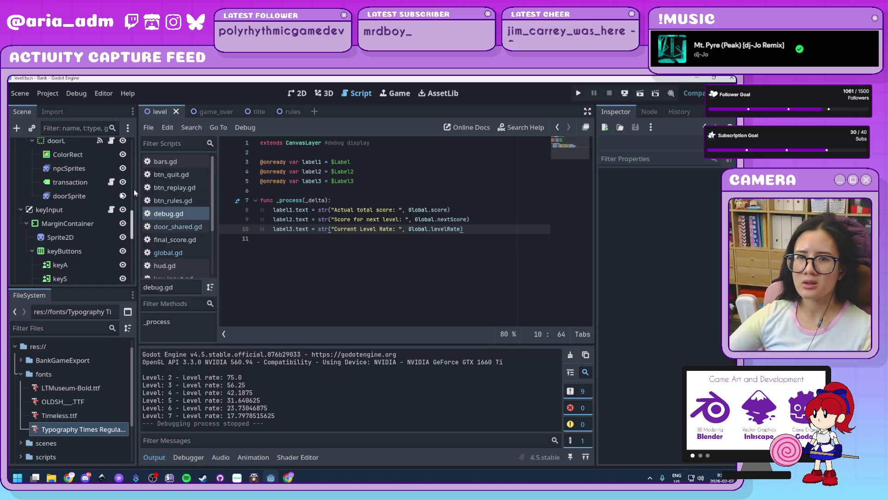
# Open global.gd from the script list to view its nextTarget level-score array.
pyautogui.scroll(-5, 82, 212)
pyautogui.scroll(5, 82, 212)
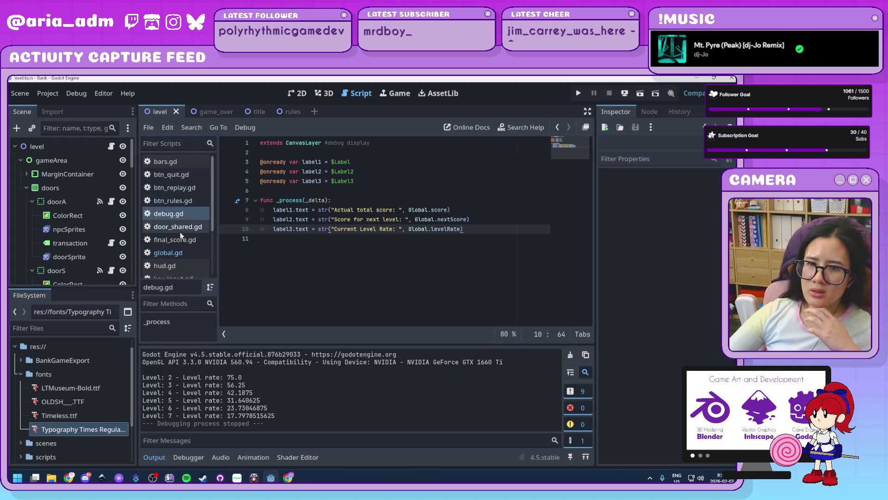
pyautogui.click(187, 255)
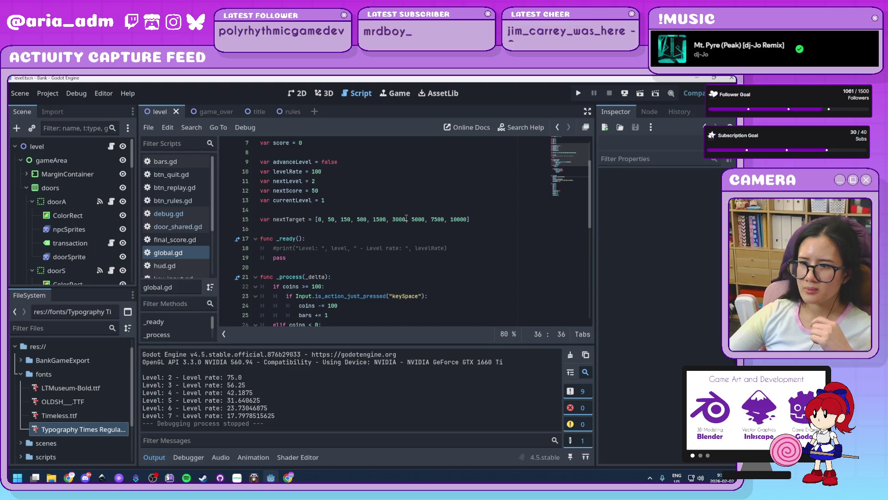
# Replace nextTarget values 3000, 5000, 6000, 10000 with 2500, 4000, 6500, 8500, 10500.
pyautogui.moveTo(407, 219); pyautogui.dragTo(395, 219)
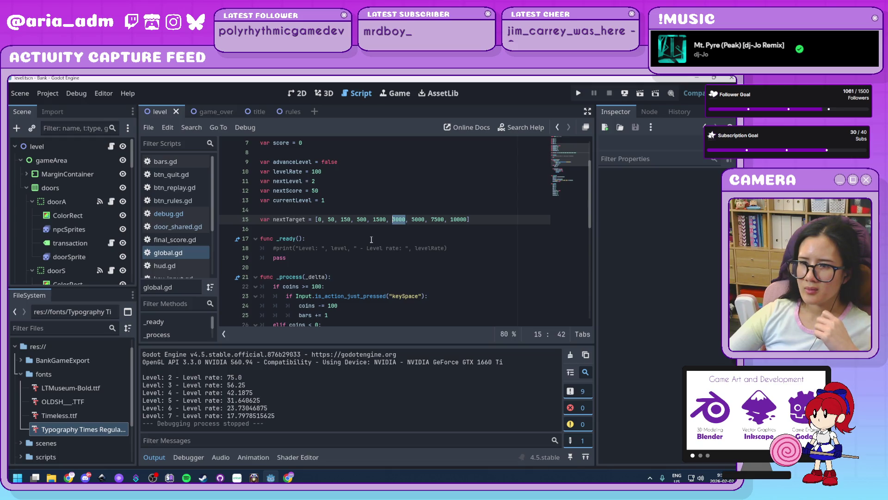
pyautogui.write('2500')
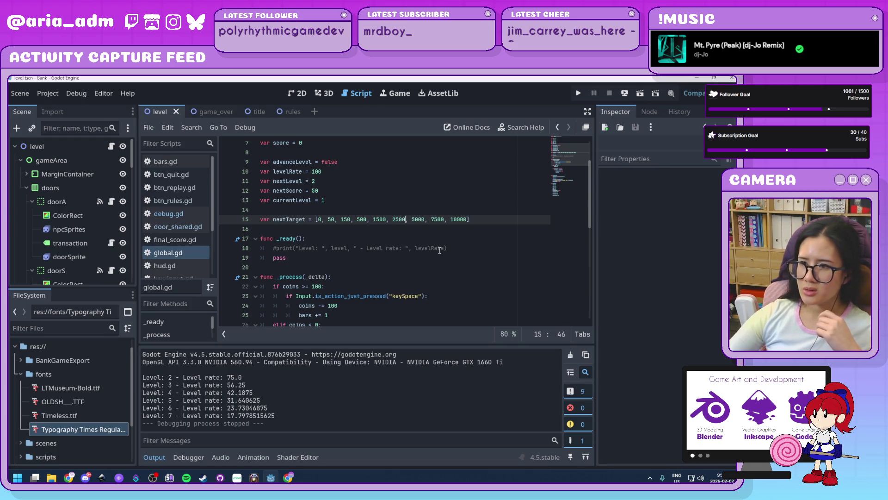
pyautogui.click(412, 219)
pyautogui.moveTo(428, 219); pyautogui.dragTo(423, 221)
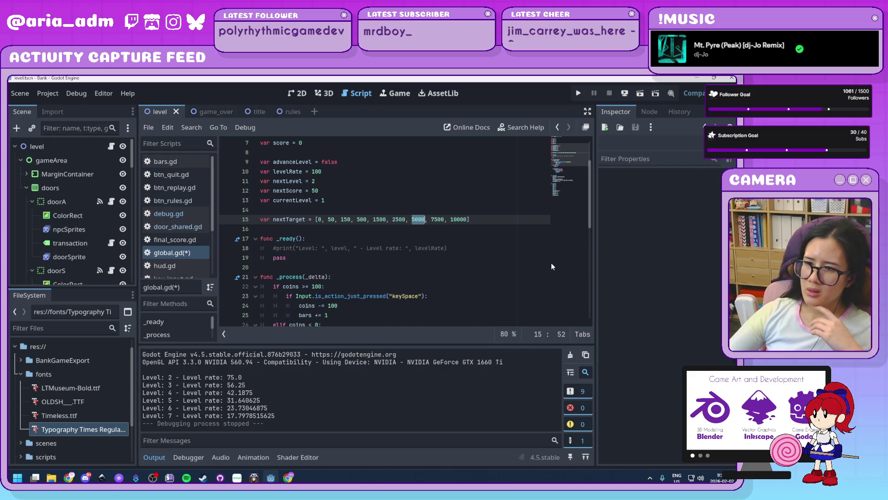
pyautogui.write('400')
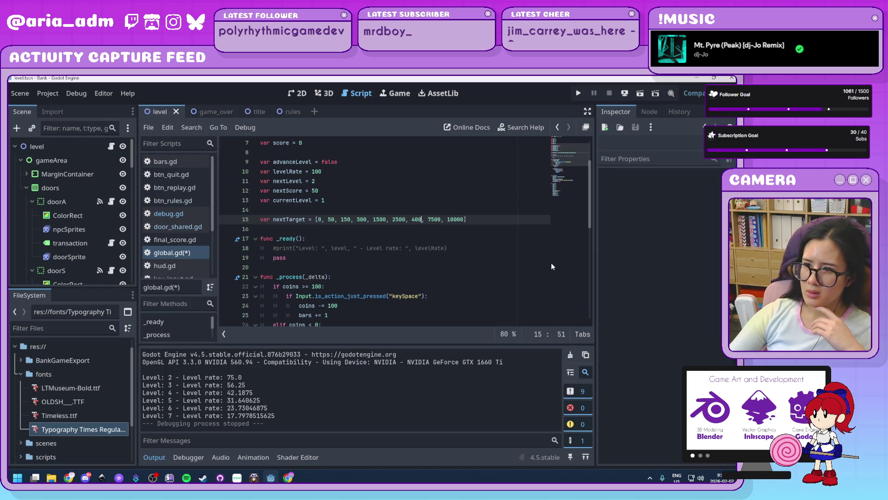
pyautogui.write('0, ')
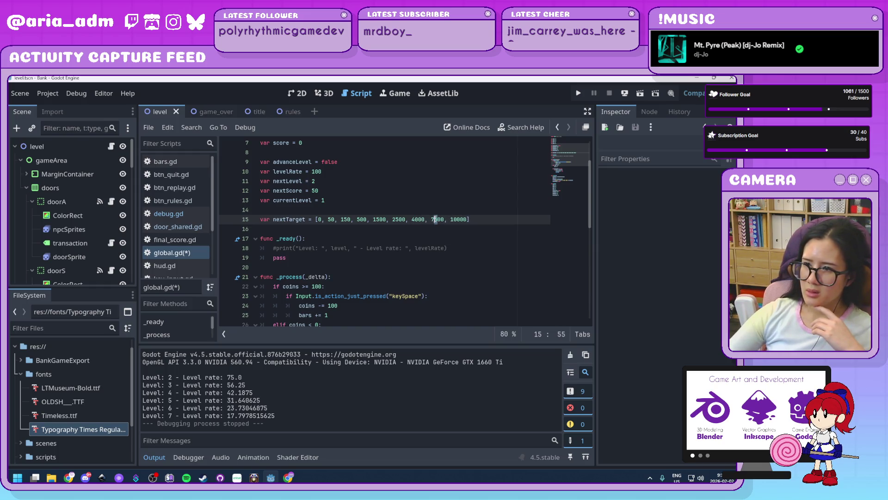
pyautogui.write('60')
pyautogui.click(451, 220)
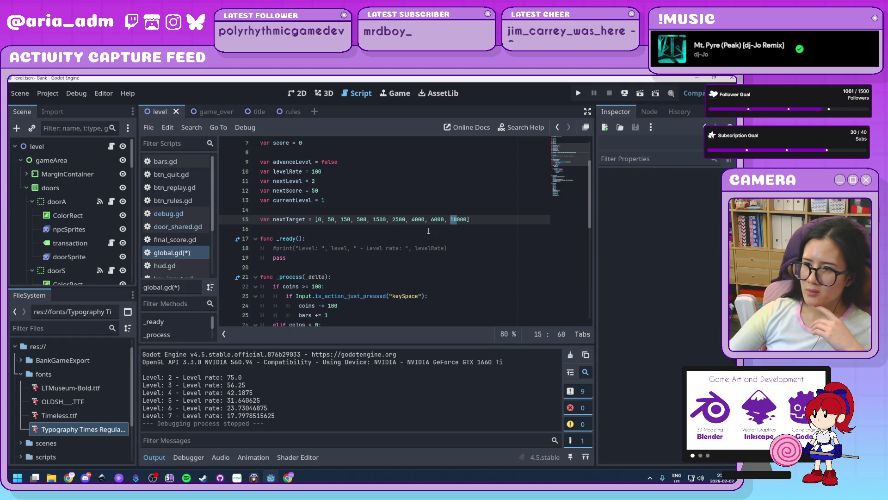
pyautogui.moveTo(444, 219); pyautogui.dragTo(432, 220)
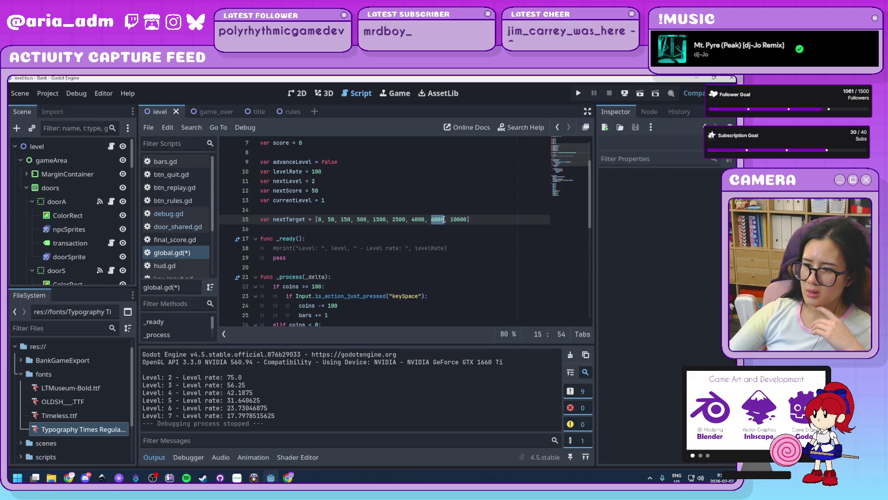
pyautogui.write('6500')
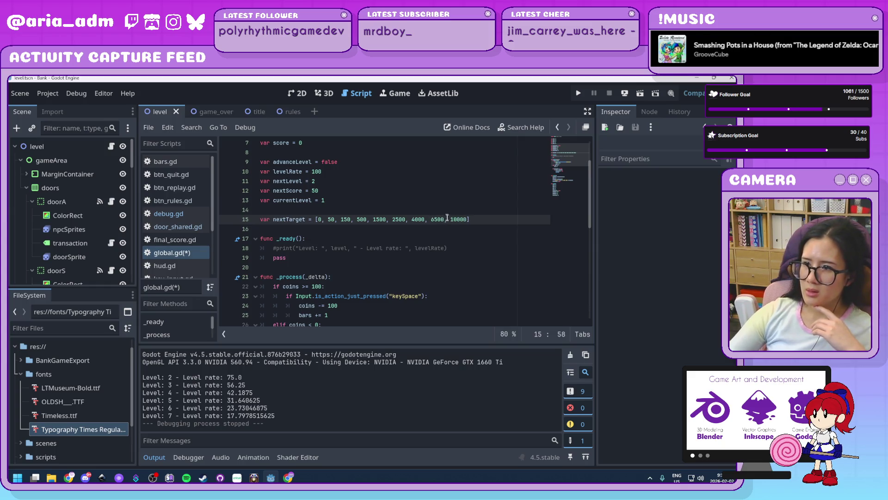
pyautogui.doubleClick(456, 218)
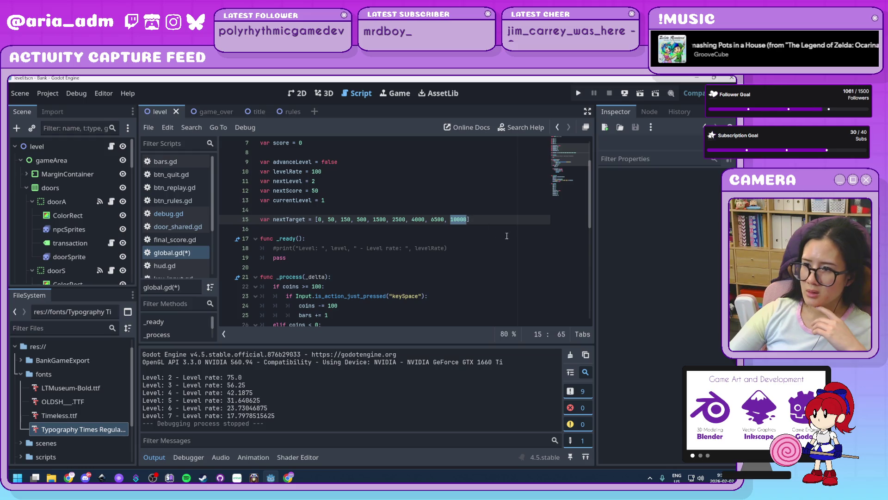
pyautogui.write('8500')
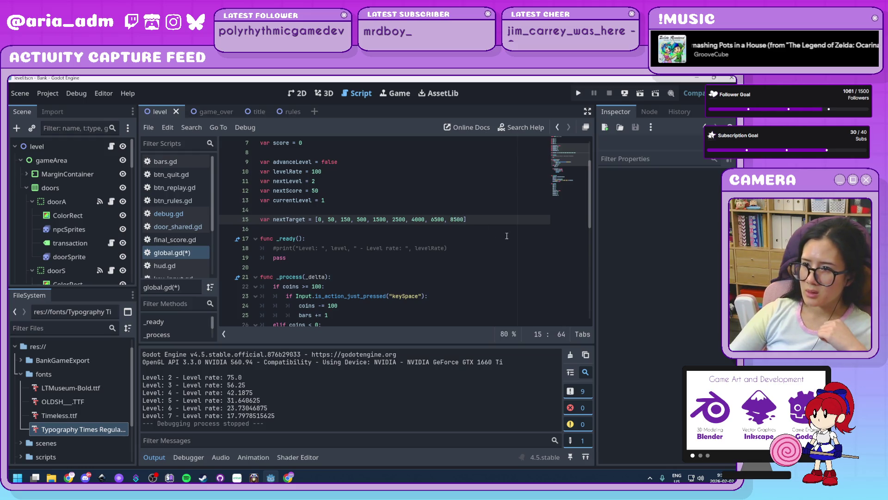
pyautogui.write(',')
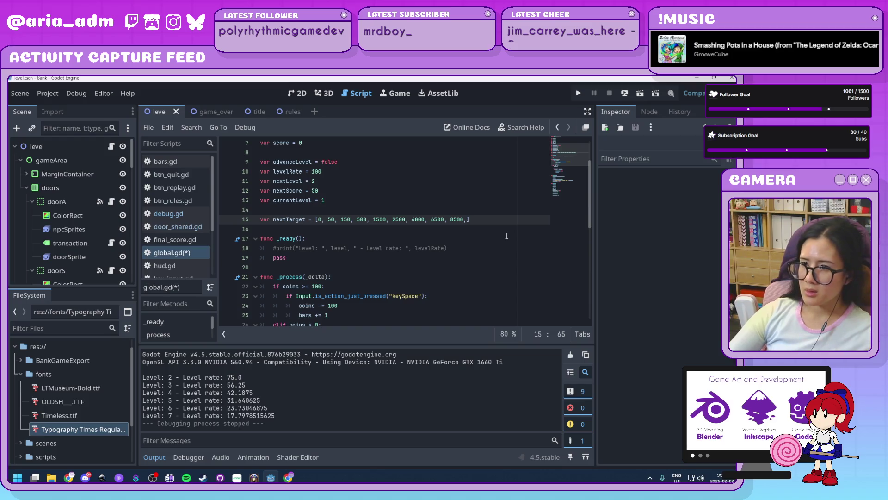
pyautogui.write(' 10500')
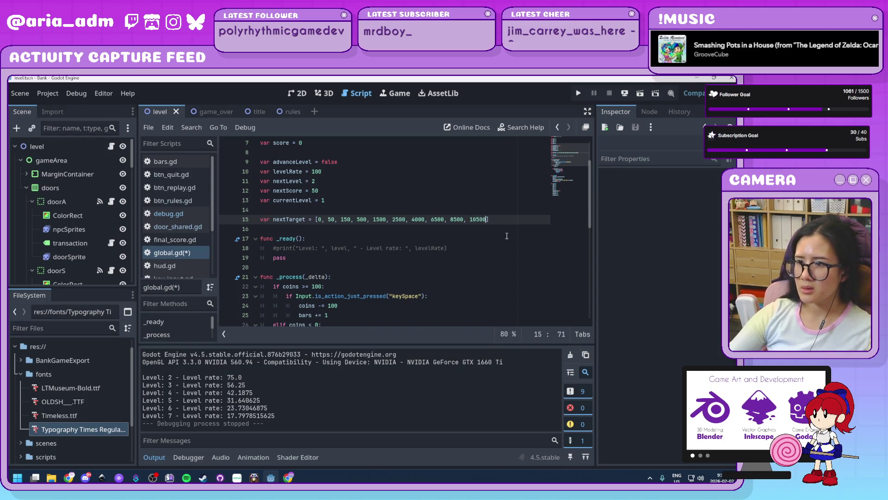
pyautogui.click(507, 236)
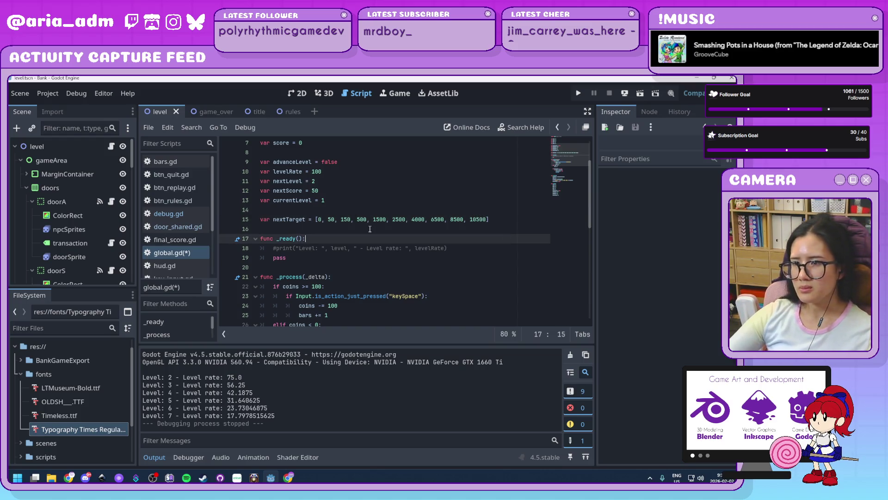
# Append a 12500 target after 10500 at the end of the nextTarget array.
pyautogui.click(330, 220)
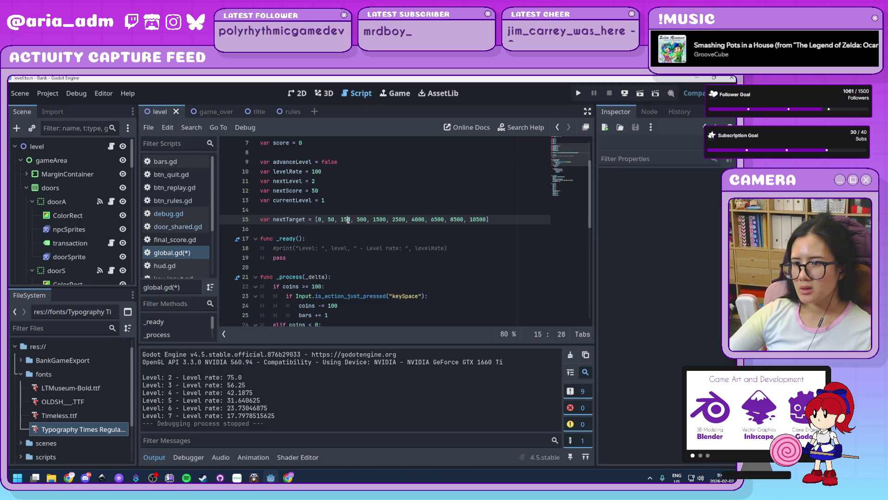
pyautogui.click(366, 220)
pyautogui.click(399, 221)
pyautogui.click(486, 221)
pyautogui.write(',')
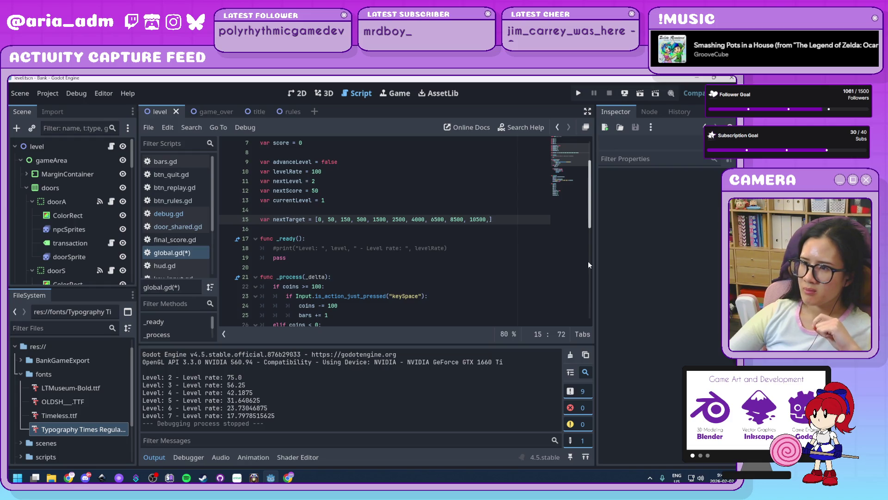
pyautogui.write('12')
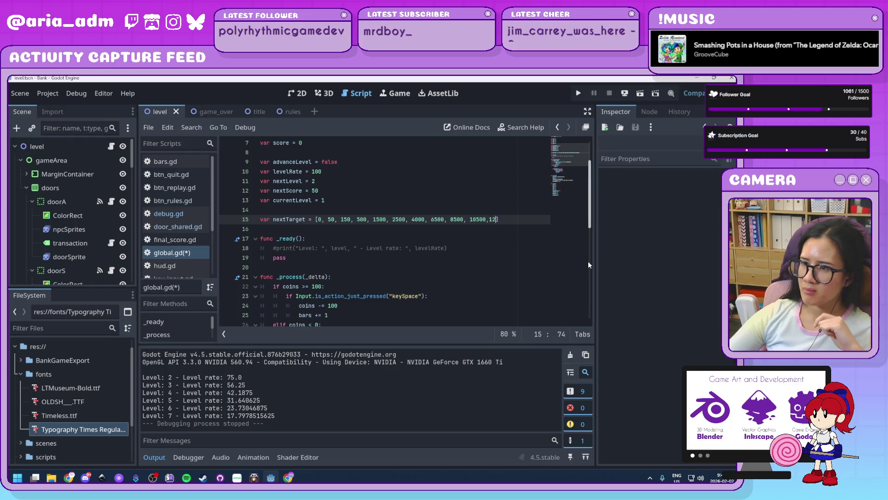
pyautogui.write('00')
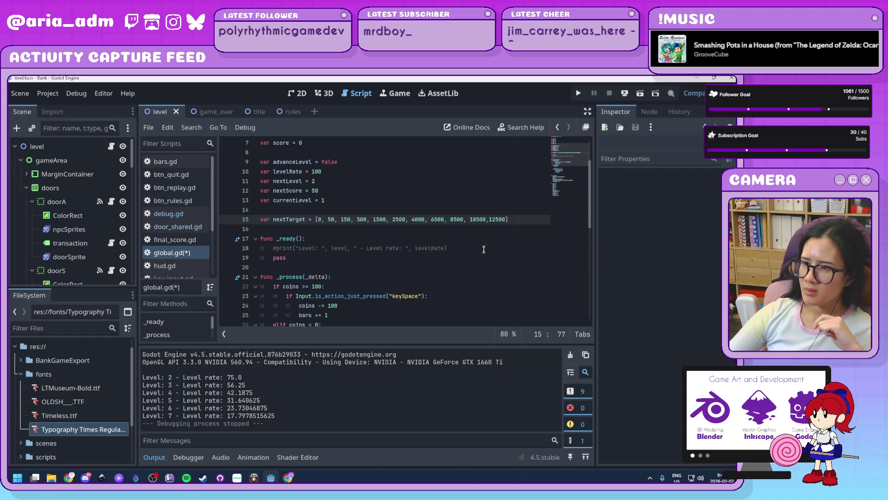
pyautogui.click(495, 219)
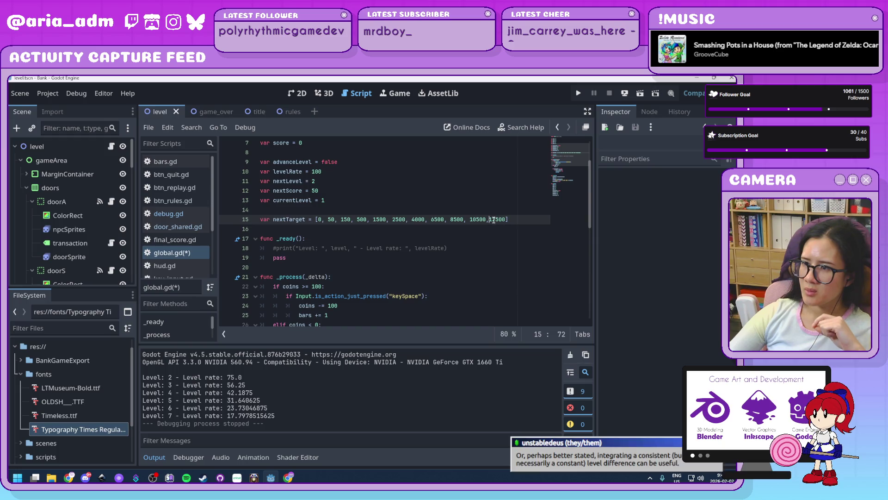